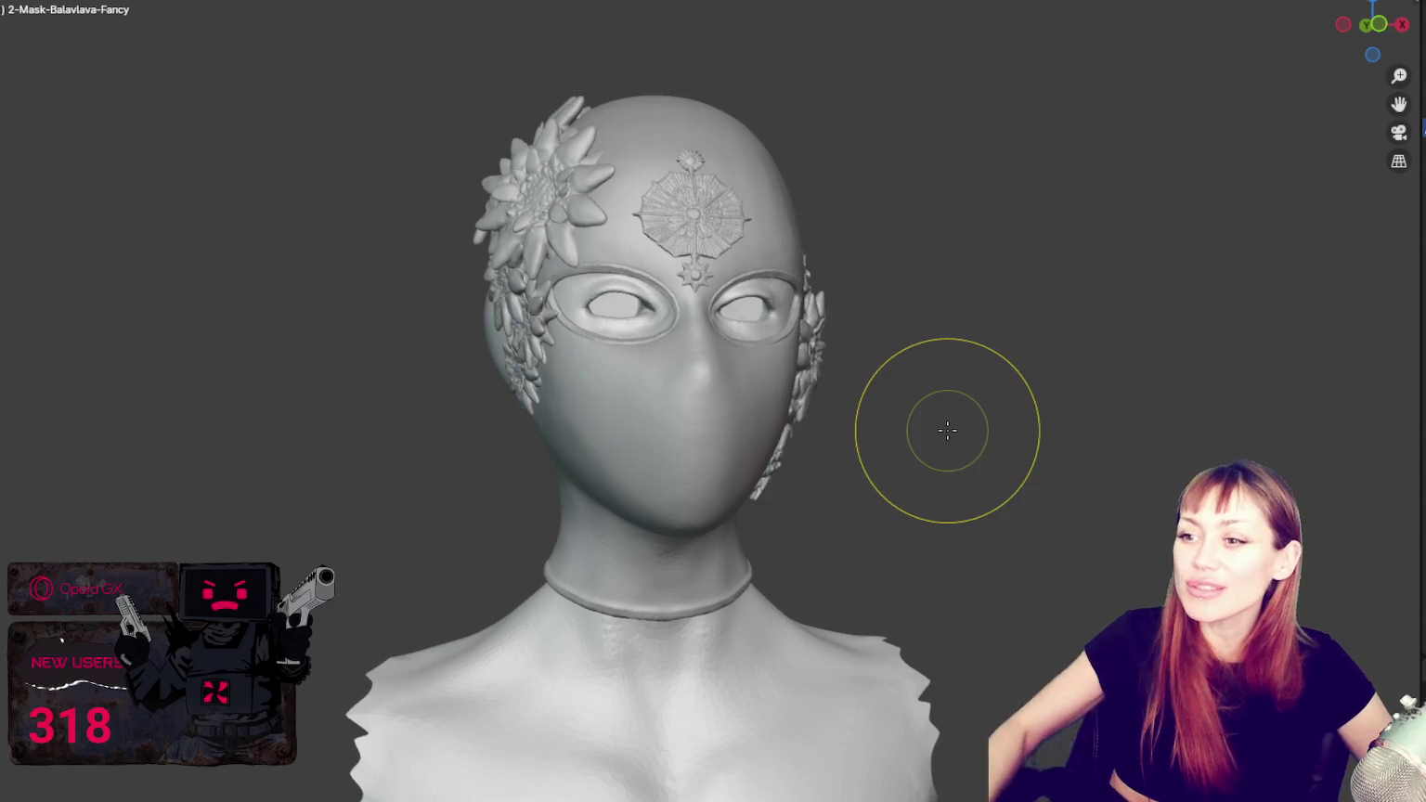
Step: Orbit to the side of the head and switch from Sculpt Mode to Object Mode
mouse_move(591, 136)
middle_mouse_down()
mouse_move(907, 192)
mouse_move(822, 154)
middle_mouse_up()
scroll(822, 140, "up", 3)
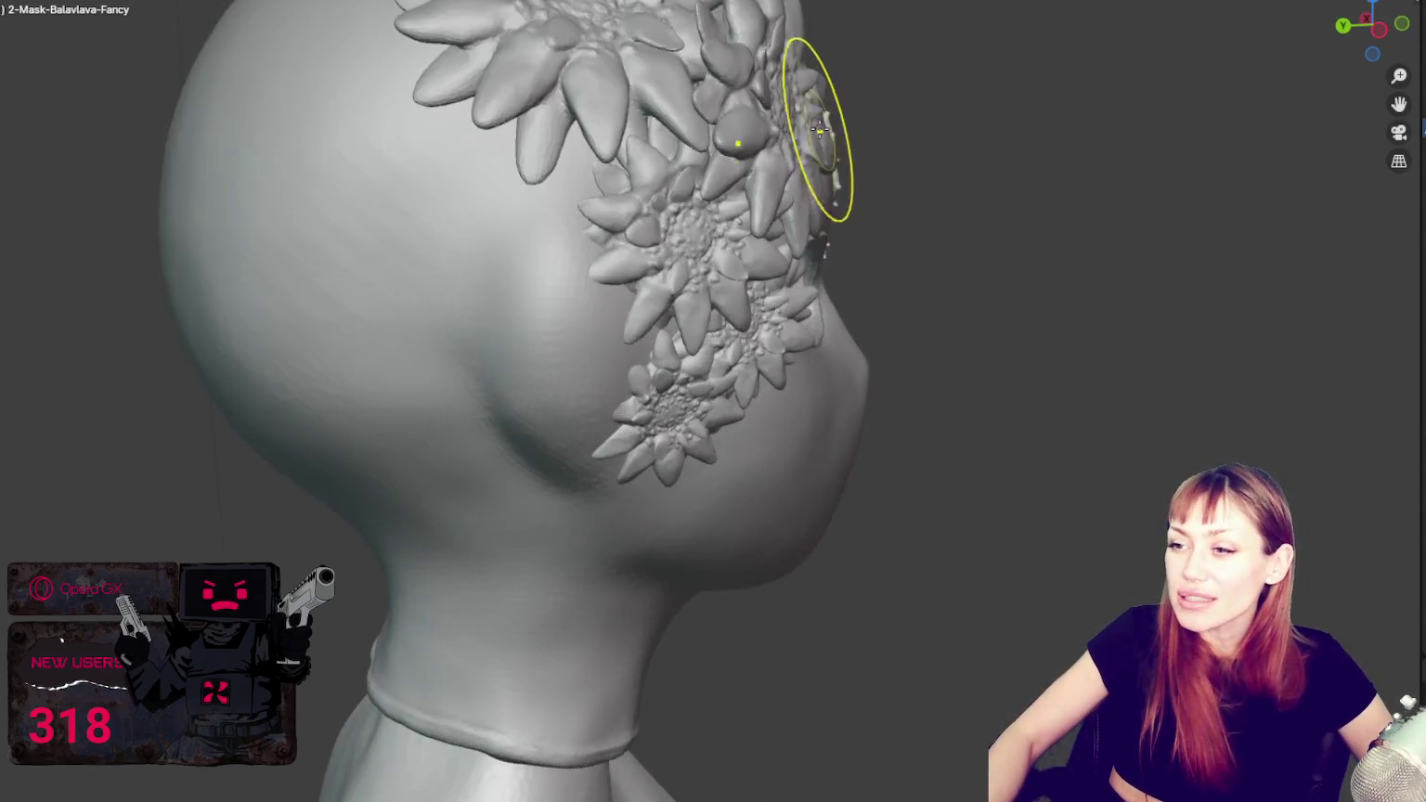
scroll(829, 330, "up", 3)
middle_click_drag(829, 329, 455, 30)
key("ctrl+Page_Up")
Step: Select the Flower 11.001 ornament on the side of the head
mouse_move(832, 264)
middle_mouse_down()
mouse_move(1026, 186)
mouse_move(727, 137)
mouse_move(1092, 180)
middle_mouse_up()
left_click(727, 136)
scroll(875, 264, "up", 5)
mouse_move(874, 264)
middle_mouse_down()
mouse_move(887, 191)
mouse_move(805, 162)
middle_mouse_up()
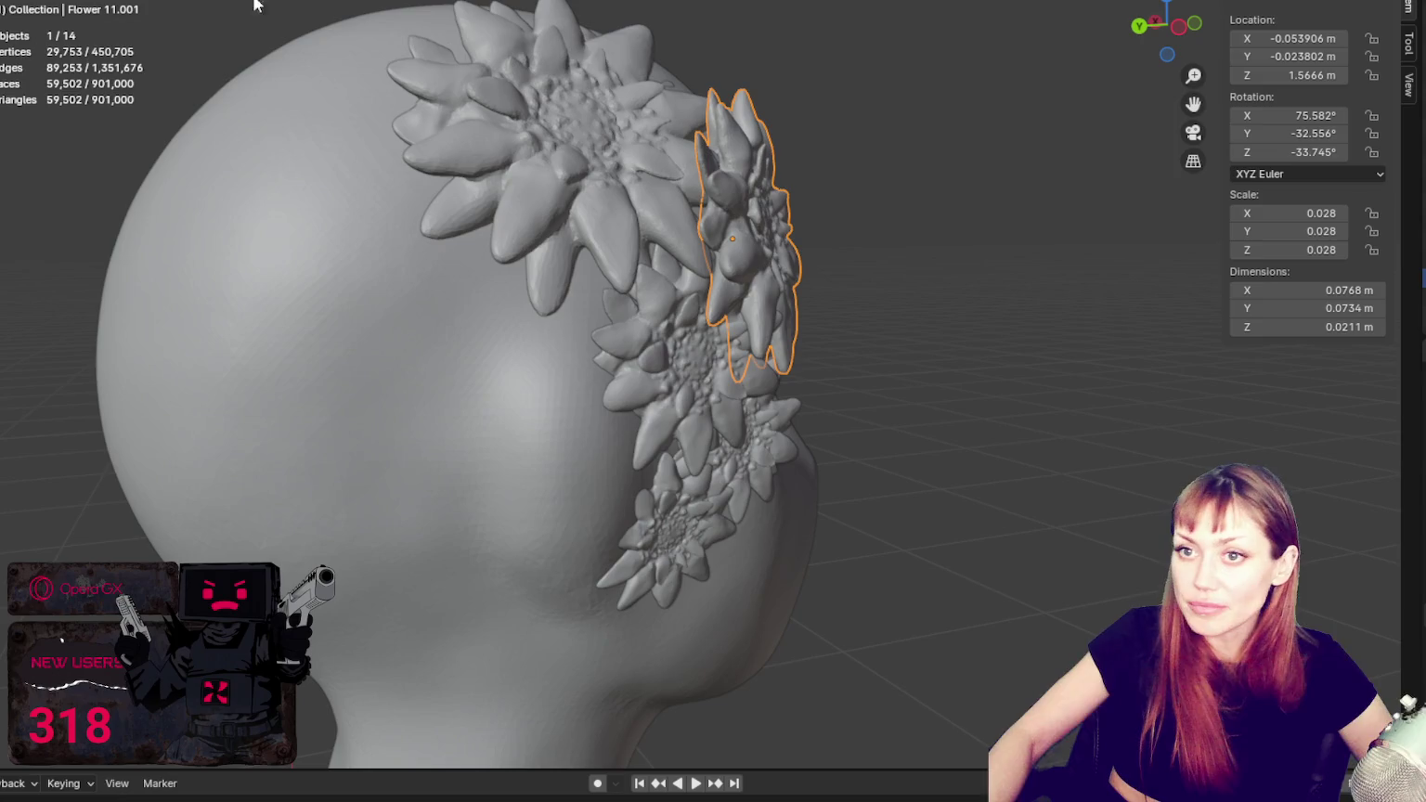
Step: Rotate Flower 11.001 around its X and Z axes to tilt it toward the head
key("r")
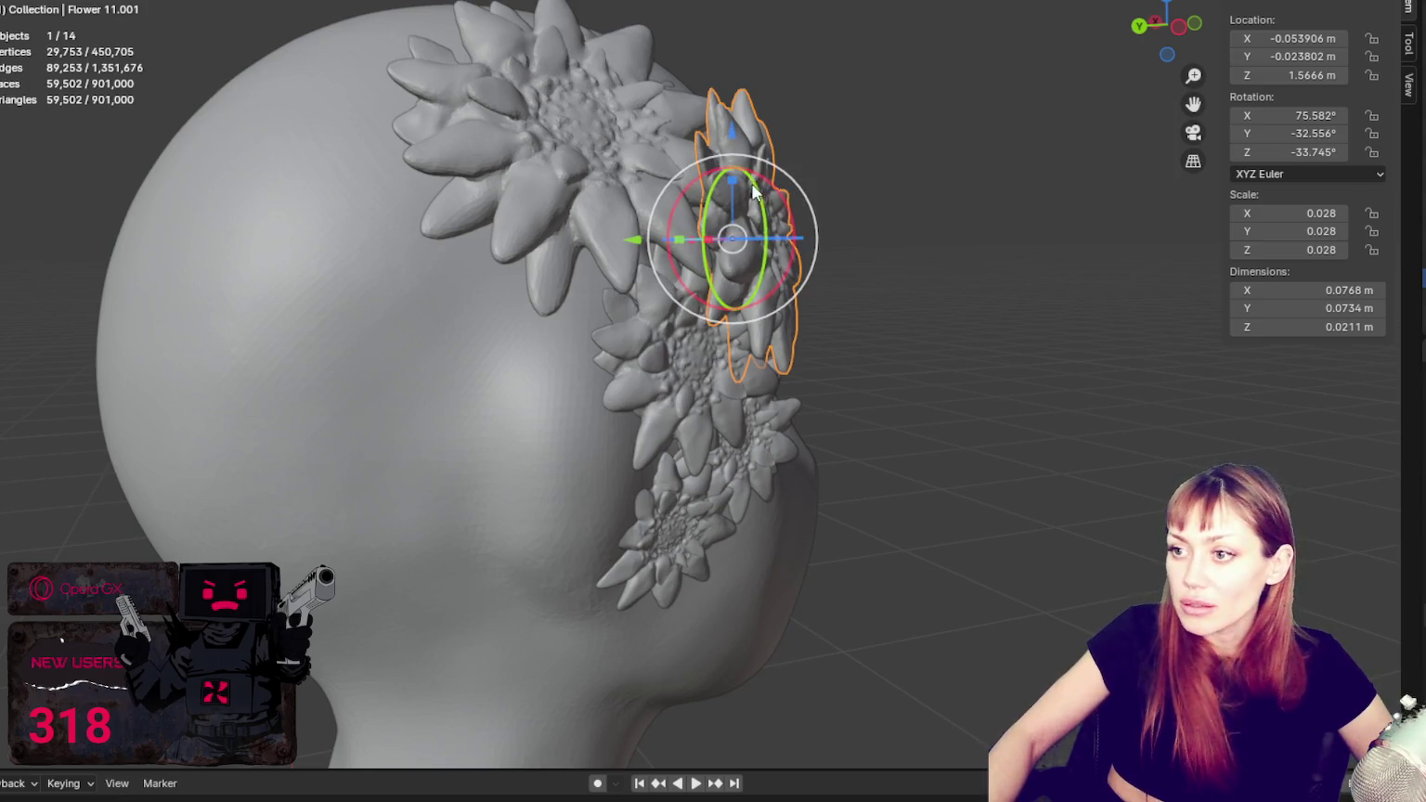
left_click_drag(775, 199, 782, 192)
left_click(782, 191)
mouse_move(783, 190)
middle_mouse_down()
mouse_move(845, 217)
mouse_move(907, 218)
mouse_move(692, 243)
middle_mouse_up()
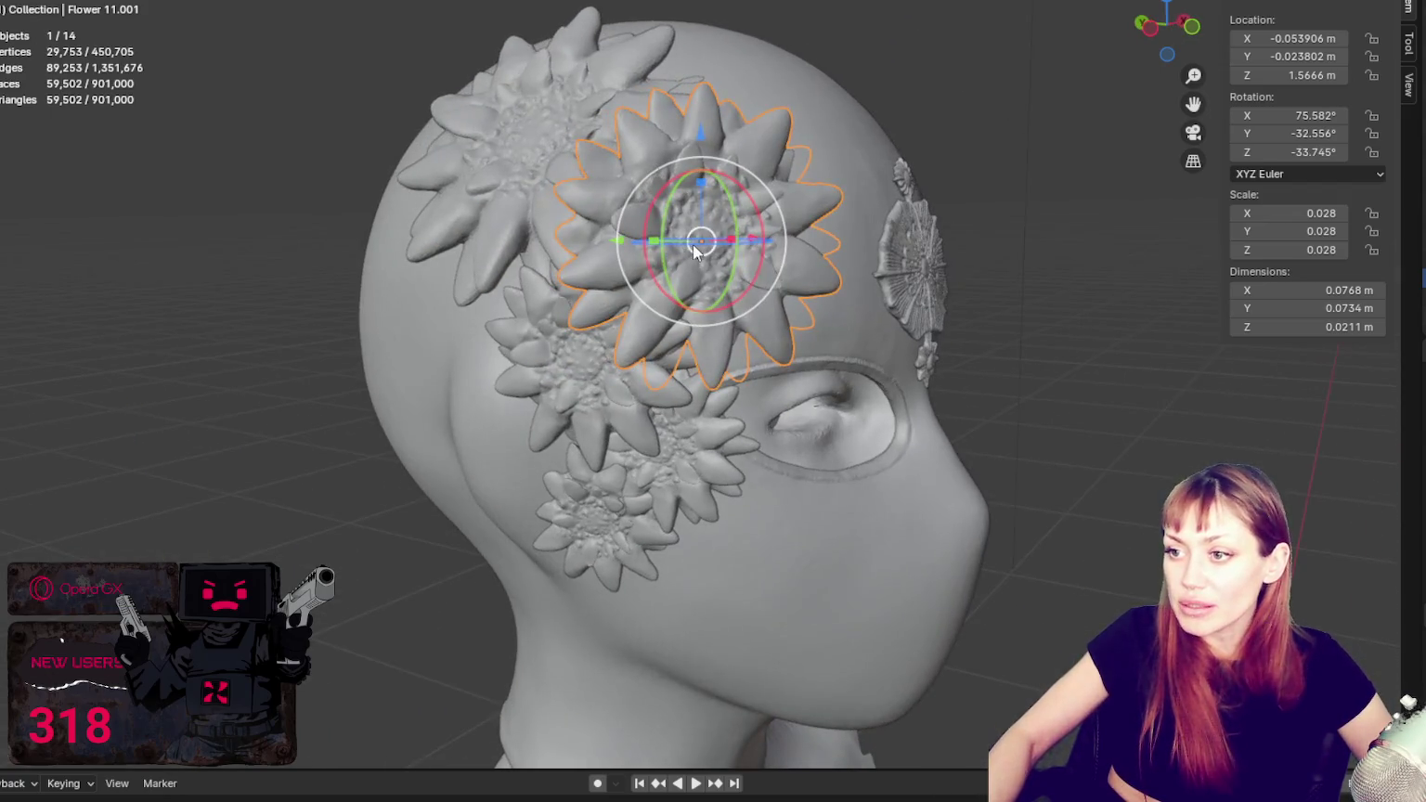
left_click_drag(692, 242, 705, 270)
middle_click_drag(706, 271, 728, 283)
left_click_drag(729, 284, 717, 280)
key("w")
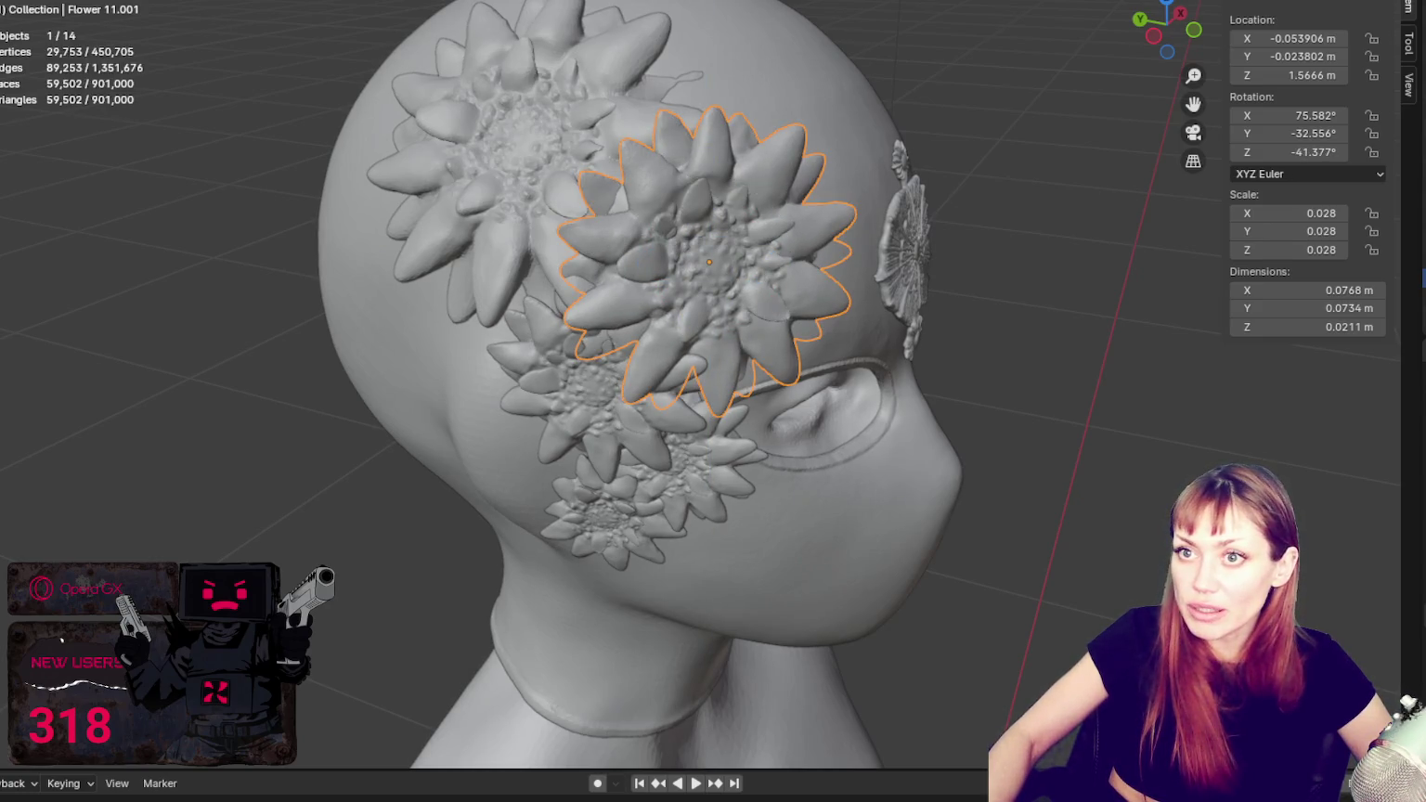
Step: Slide Flower 11.001 along Y toward the mask, then deselect it
left_click_drag(638, 256, 618, 249)
middle_click_drag(861, 221, 449, 265)
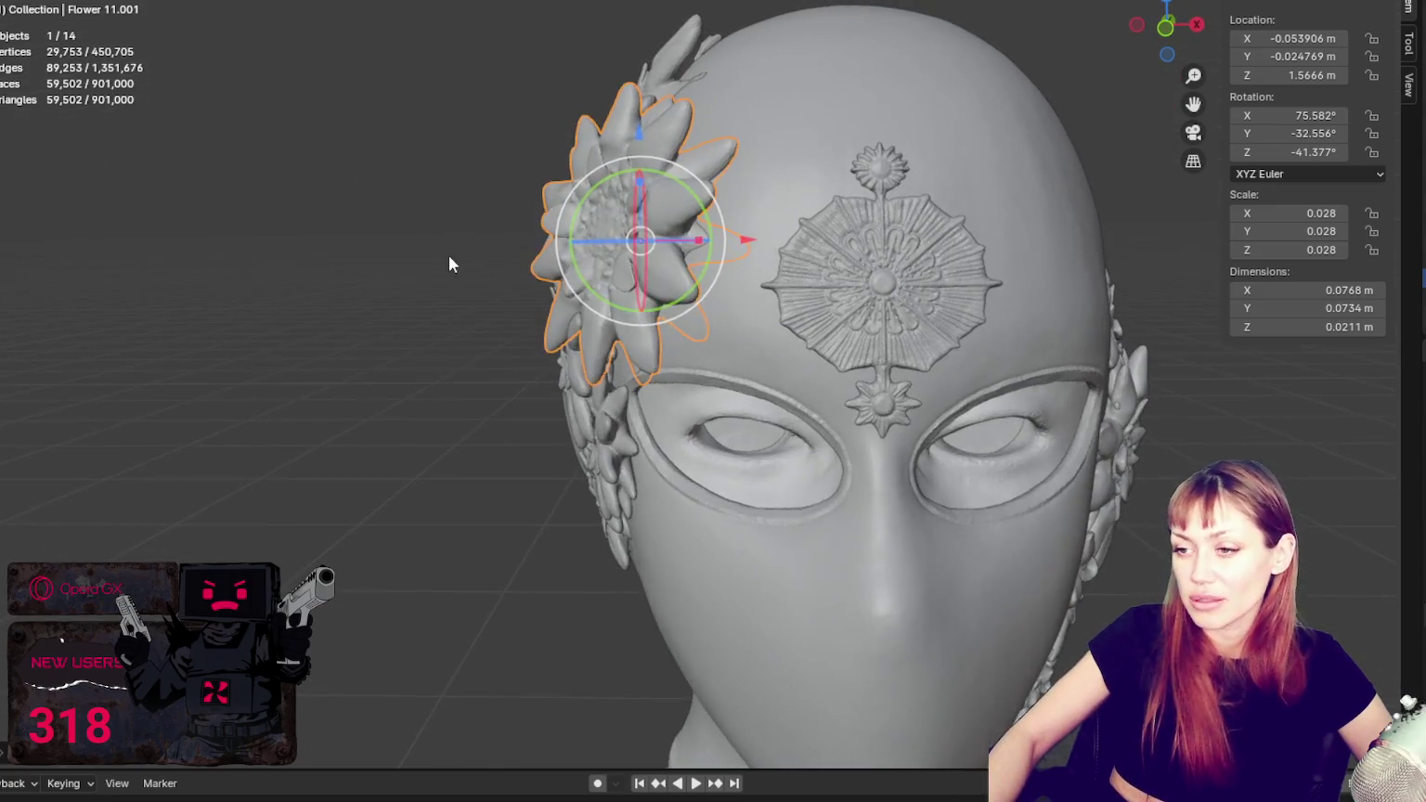
left_click(448, 265)
scroll(492, 233, "down", 5)
middle_click_drag(526, 204, 790, 249)
scroll(759, 265, "up", 5)
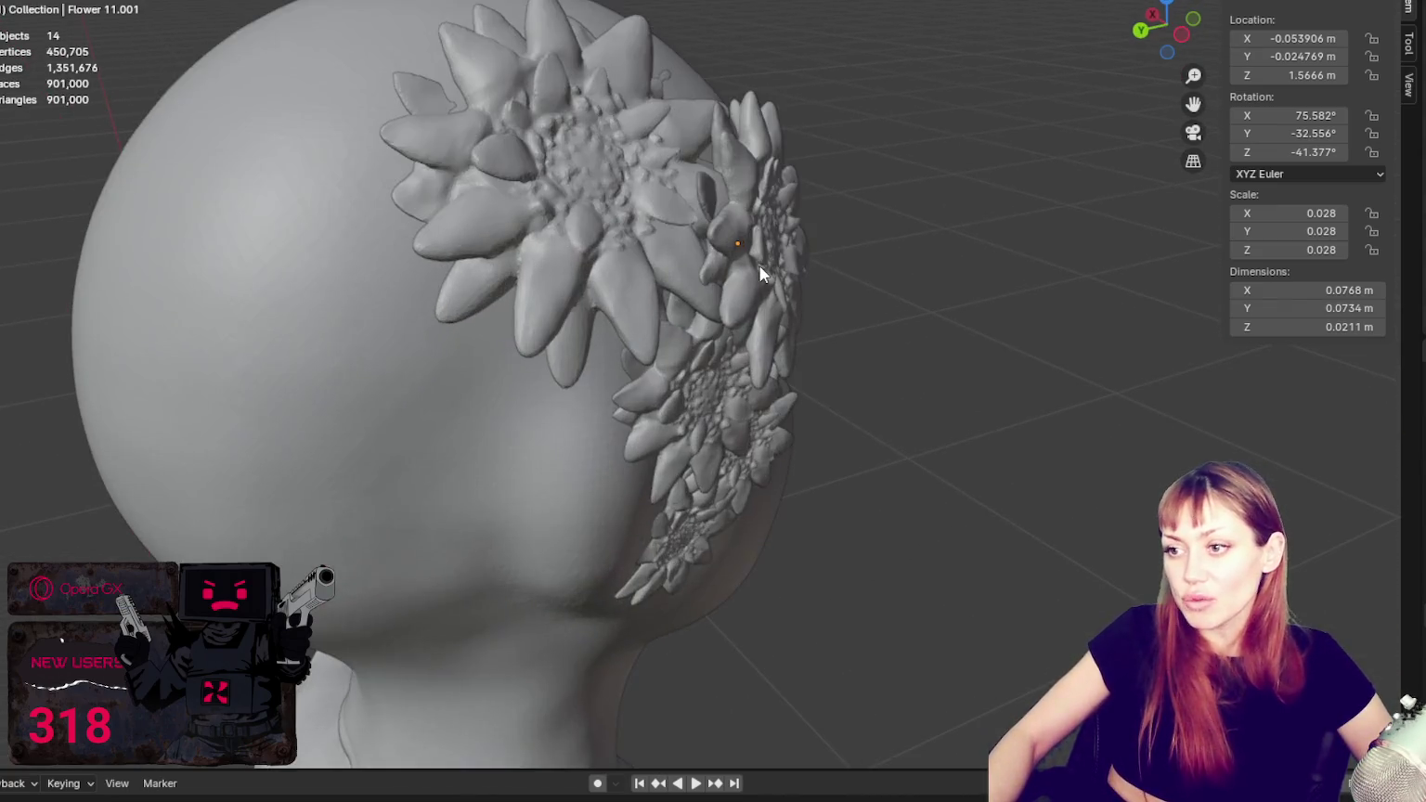
Step: Raise Flower 11.001 along Z, shift it along Y, and rotate it to 73.186°, -33.586°, -37.177°
left_click(760, 266)
left_click_drag(727, 222, 725, 198)
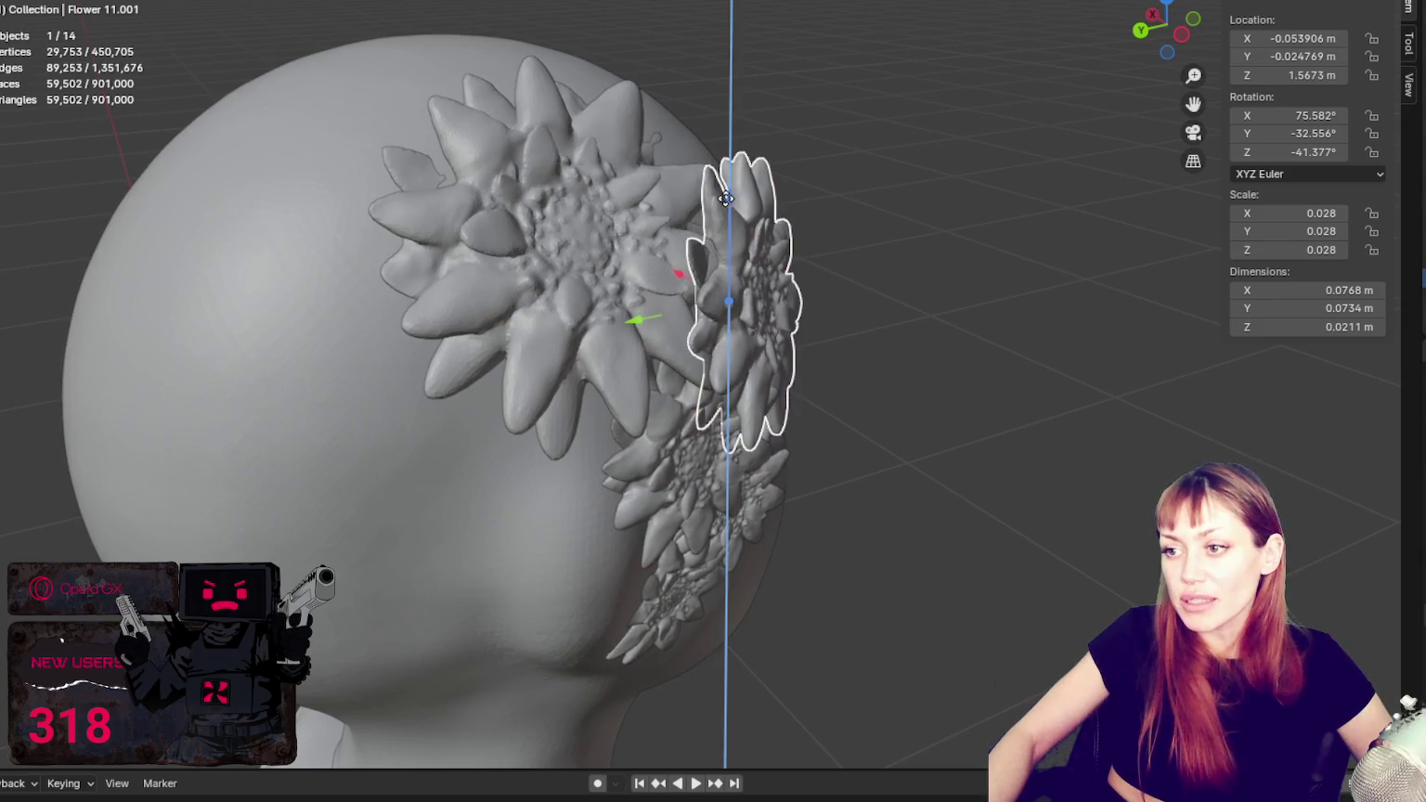
left_click_drag(631, 321, 727, 323)
middle_click_drag(727, 322, 535, 275)
left_click_drag(672, 305, 656, 294)
middle_click_drag(655, 294, 771, 311)
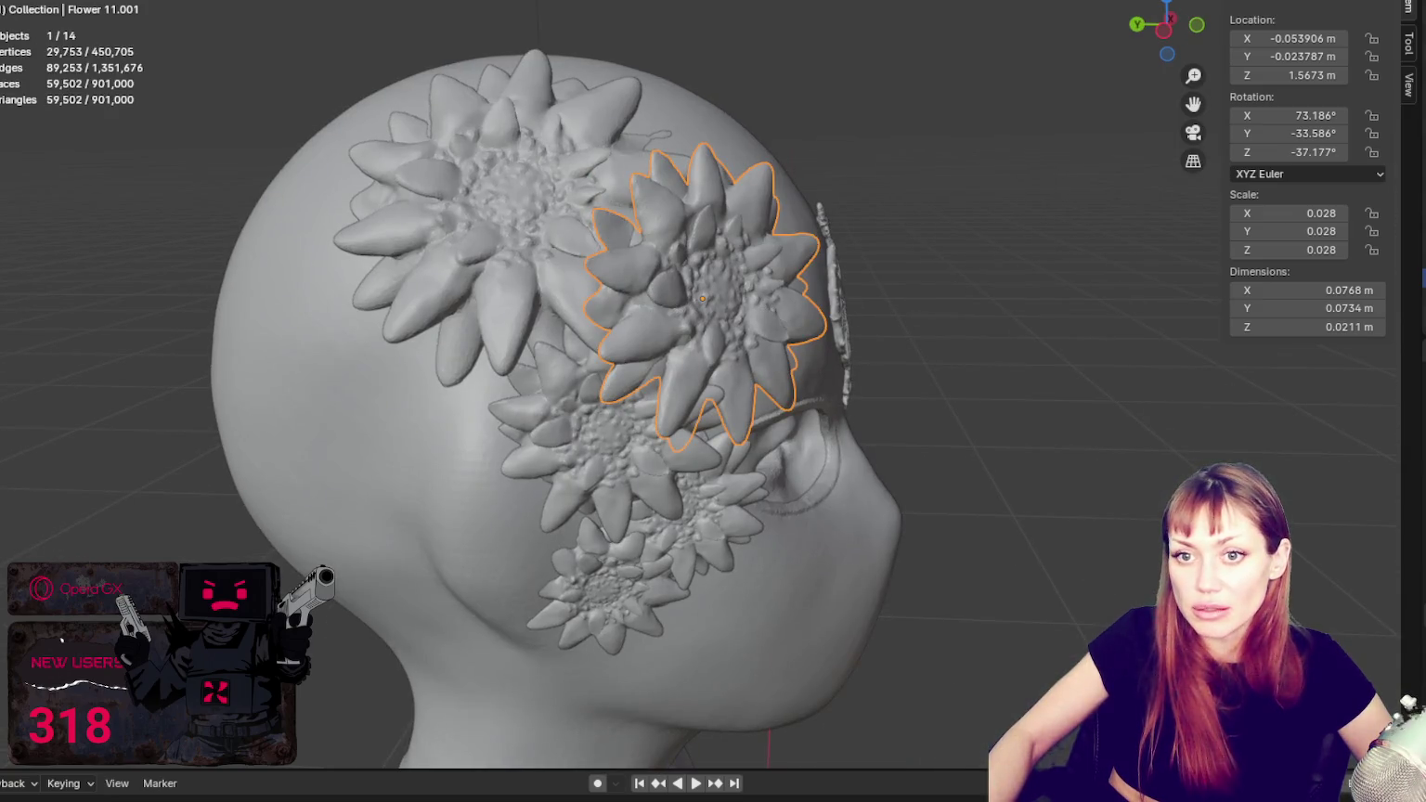
left_click_drag(607, 297, 949, 174)
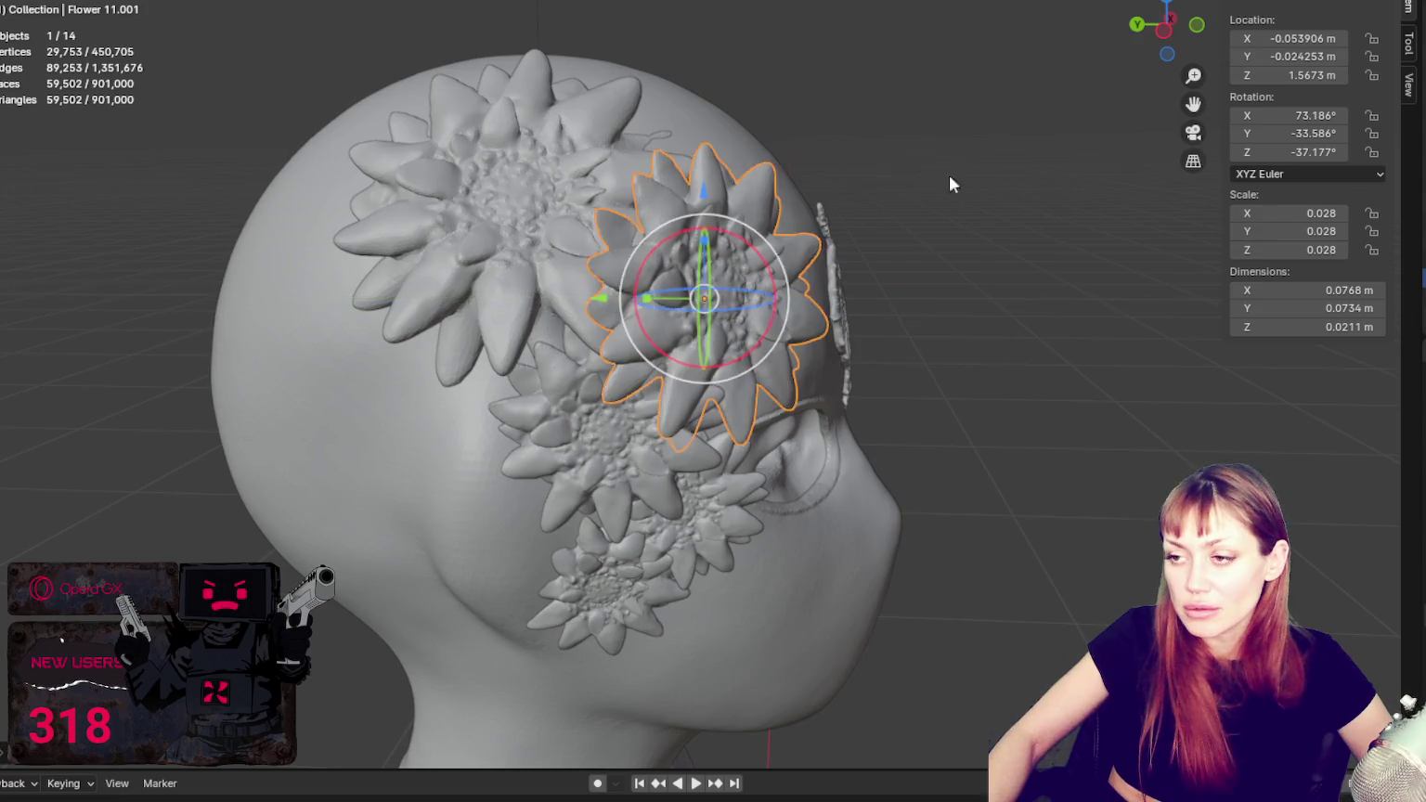
left_click(949, 176)
Step: Snap to the front view and zoom in to check the flower's placement
key("KP_1")
scroll(826, 123, "down", 3)
scroll(816, 124, "up", 1)
scroll(800, 121, "up", 1)
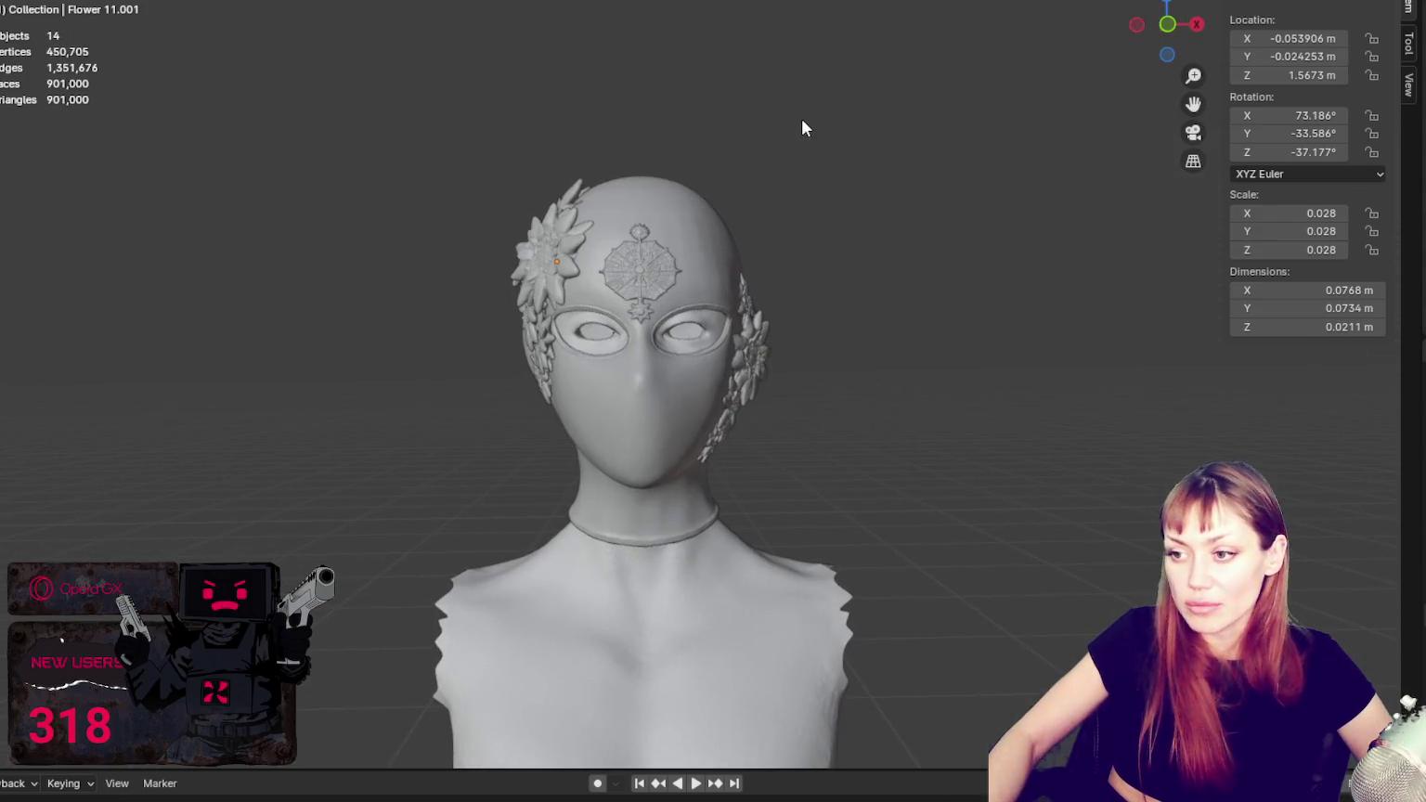
scroll(817, 213, "up", 3)
scroll(799, 223, "down", 1)
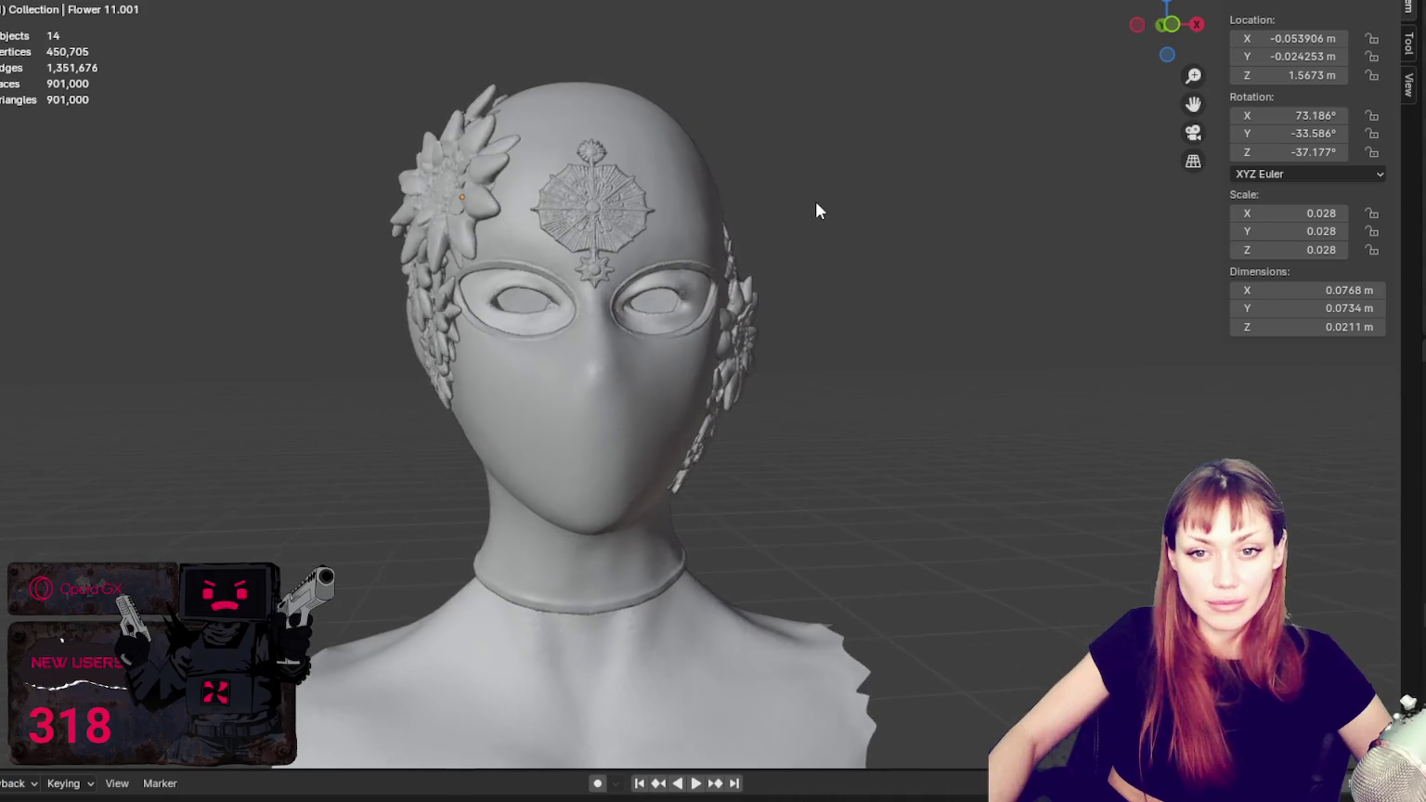
mouse_move(815, 212)
middle_mouse_down()
mouse_move(821, 192)
mouse_move(793, 188)
mouse_move(819, 200)
middle_mouse_up()
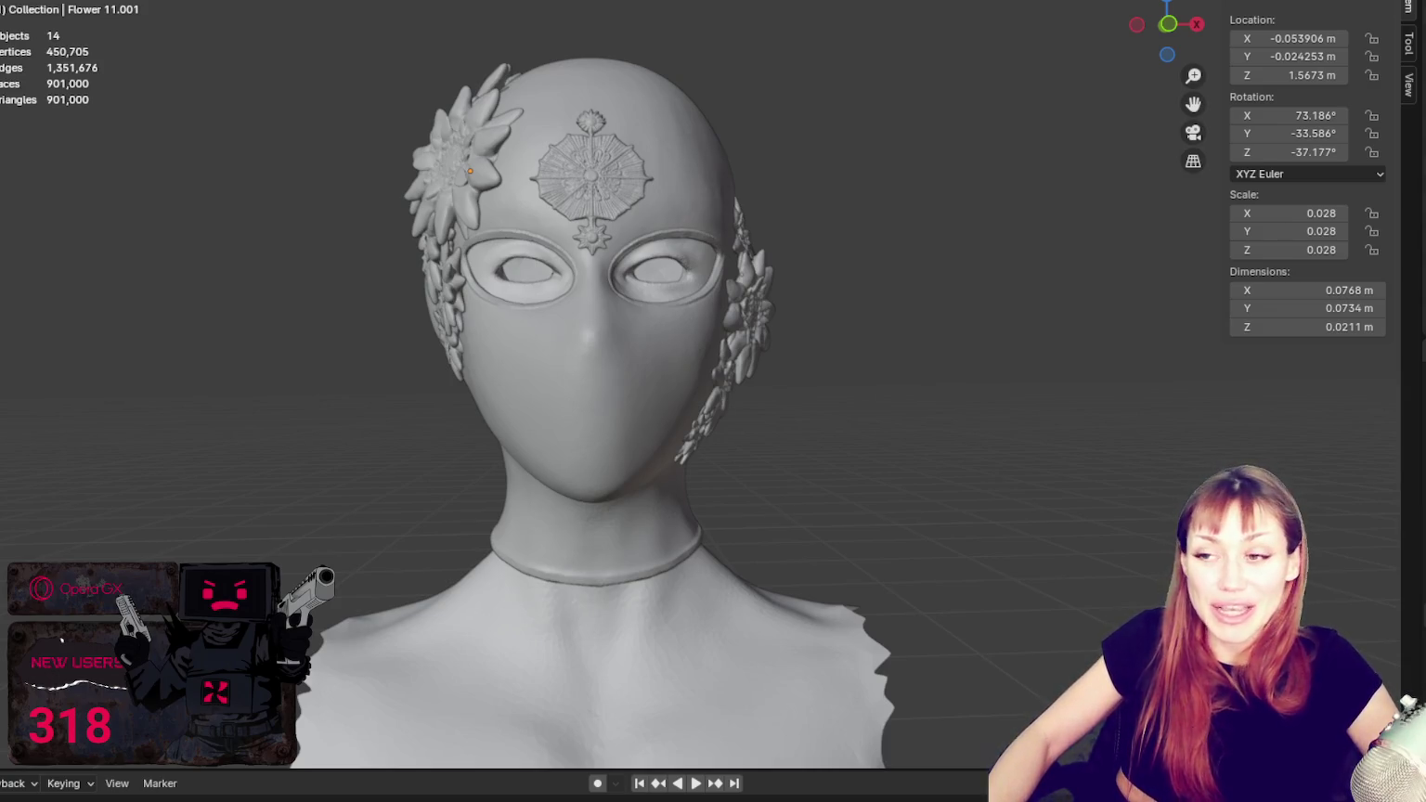
left_click(774, 323)
mouse_move(873, 334)
middle_mouse_down()
mouse_move(636, 258)
mouse_move(522, 281)
mouse_move(479, 319)
mouse_move(601, 394)
mouse_move(874, 365)
mouse_move(854, 446)
middle_mouse_up()
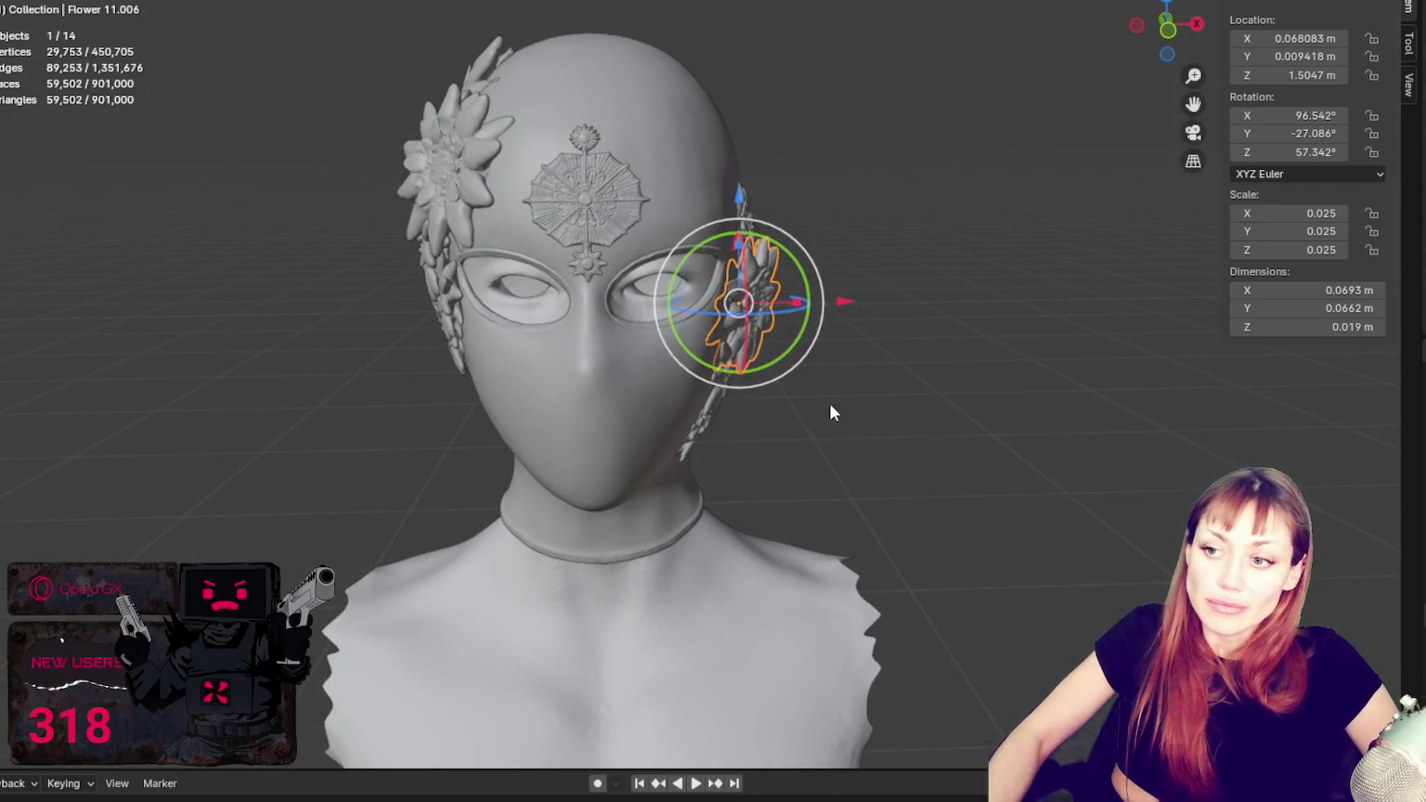
left_click(830, 414)
mouse_move(831, 402)
middle_mouse_down()
mouse_move(1105, 374)
mouse_move(1204, 342)
mouse_move(1241, 365)
middle_mouse_up()
left_click(855, 559)
mouse_move(967, 510)
middle_mouse_down()
mouse_move(867, 476)
mouse_move(720, 476)
middle_mouse_up()
left_click(827, 471)
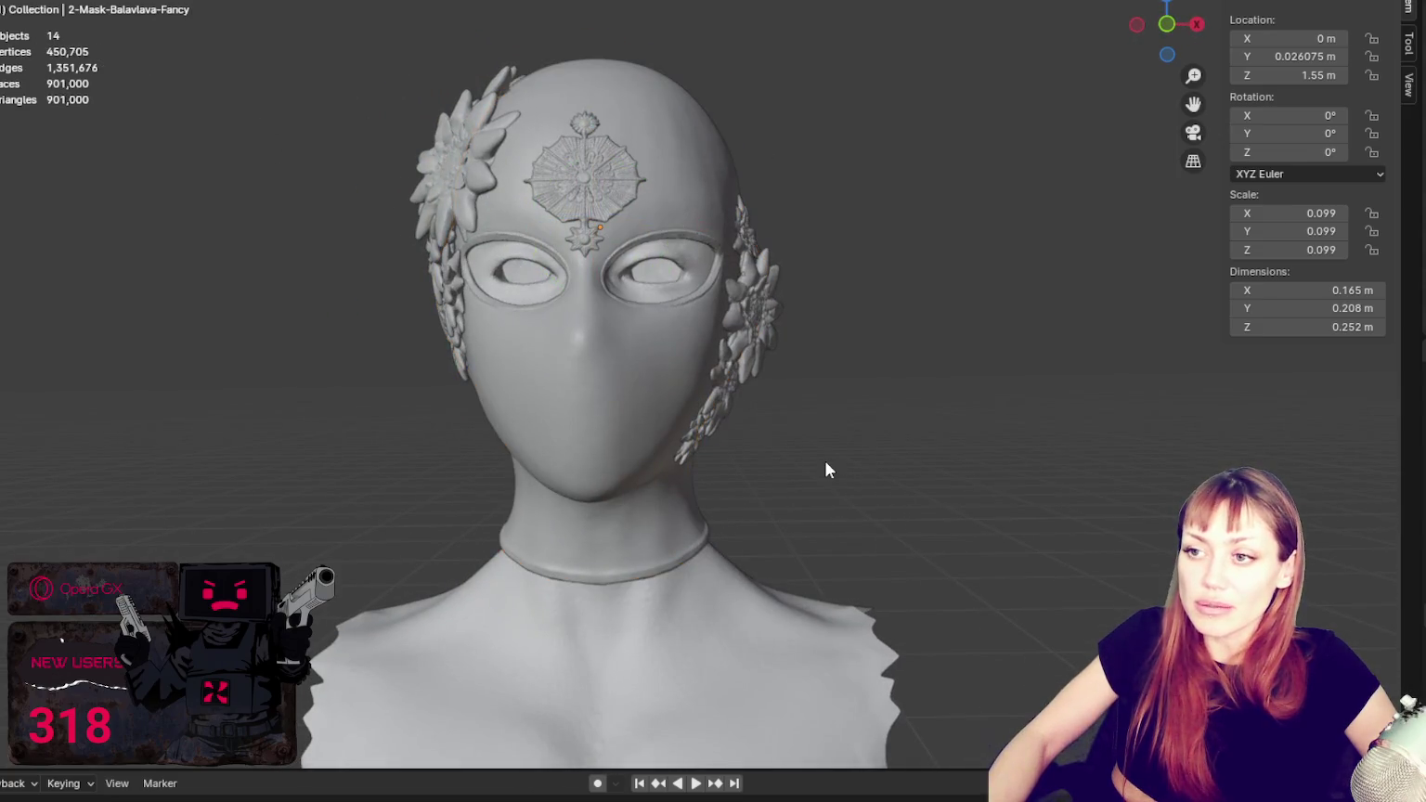
mouse_move(823, 468)
middle_mouse_down()
mouse_move(658, 137)
mouse_move(745, 186)
middle_mouse_up()
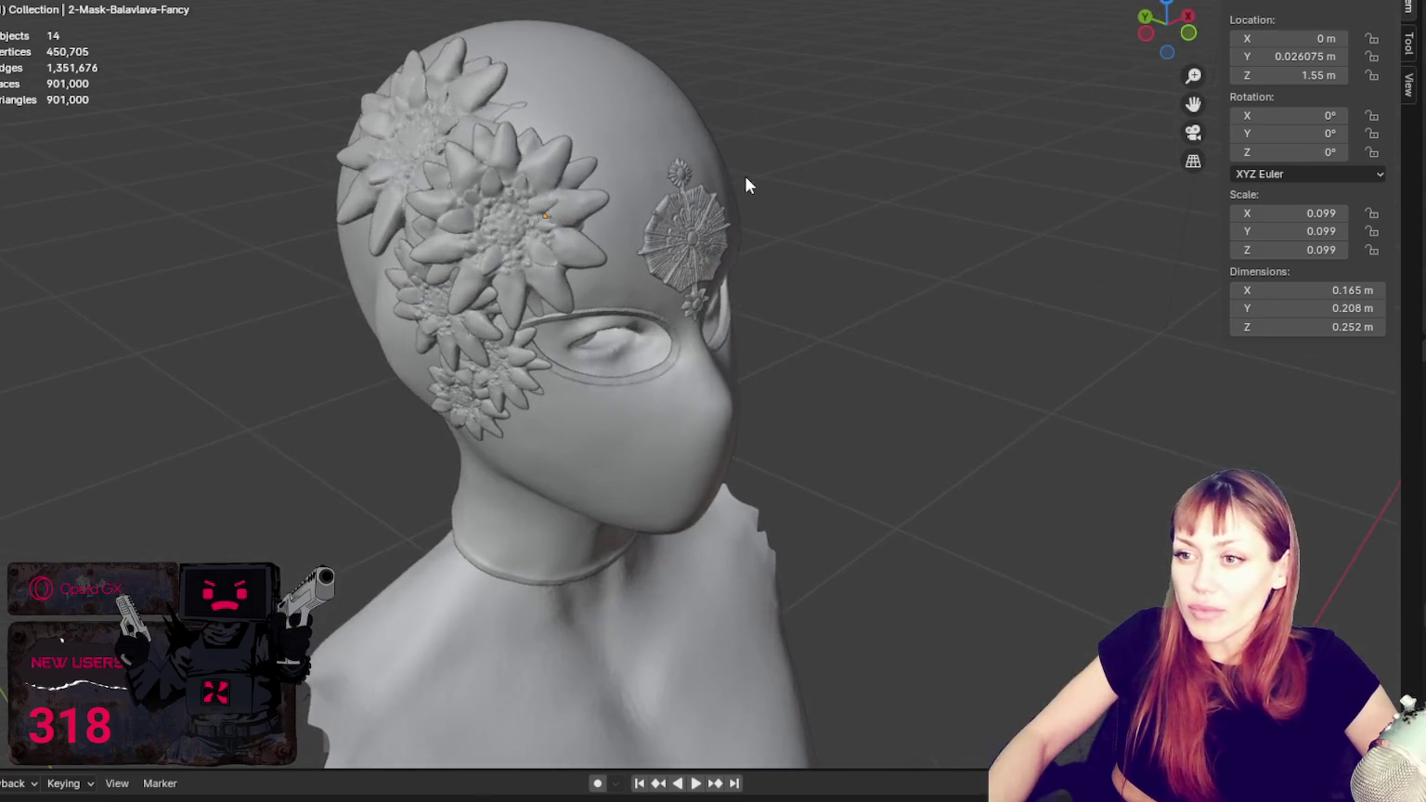
left_click(430, 81)
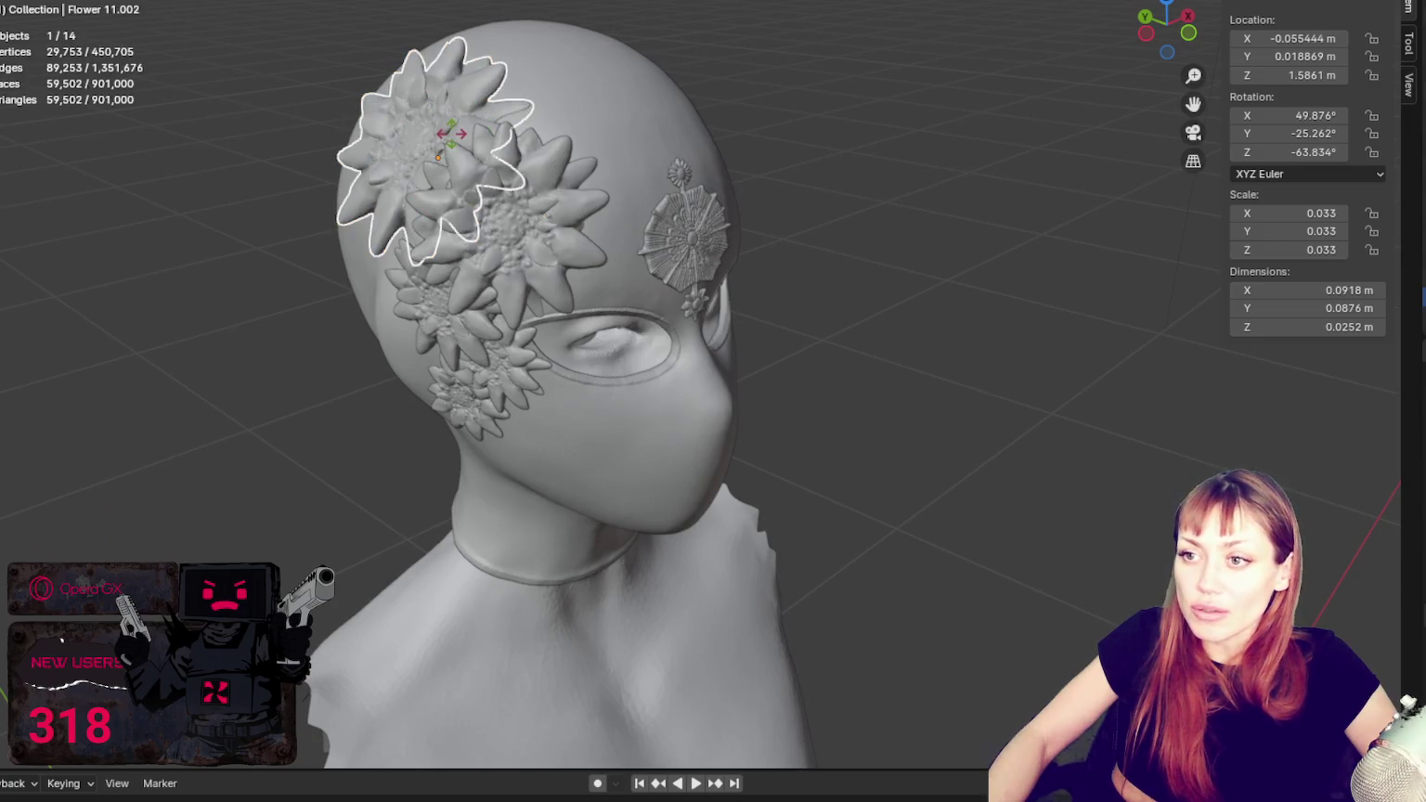
middle_click_drag(771, 141, 876, 176)
left_click(938, 233)
mouse_move(939, 232)
middle_mouse_down()
mouse_move(1071, 282)
mouse_move(1089, 309)
mouse_move(933, 223)
mouse_move(919, 224)
mouse_move(927, 252)
middle_mouse_up()
scroll(927, 298, "down", 2)
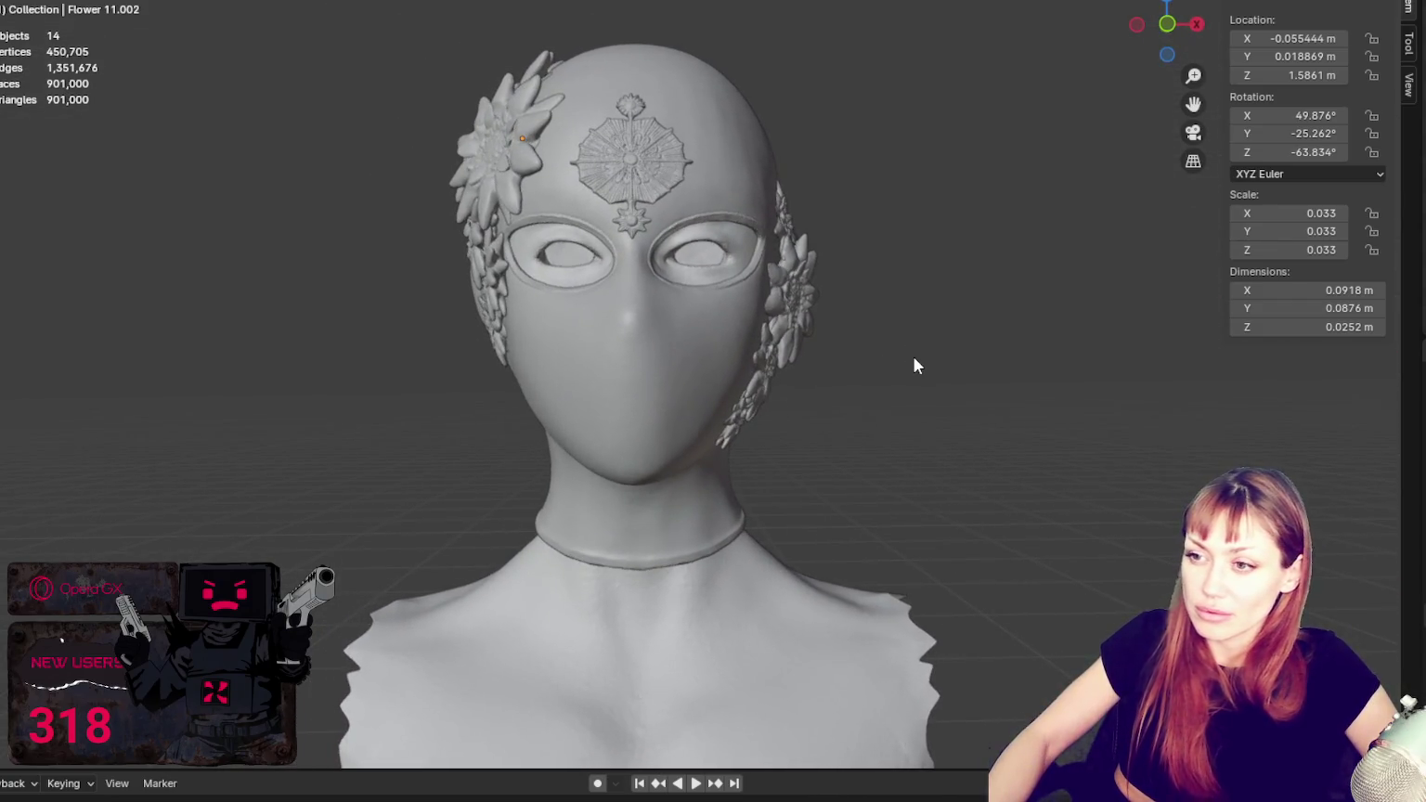
scroll(914, 365, "down", 1)
scroll(914, 366, "up", 2)
scroll(878, 407, "up", 1)
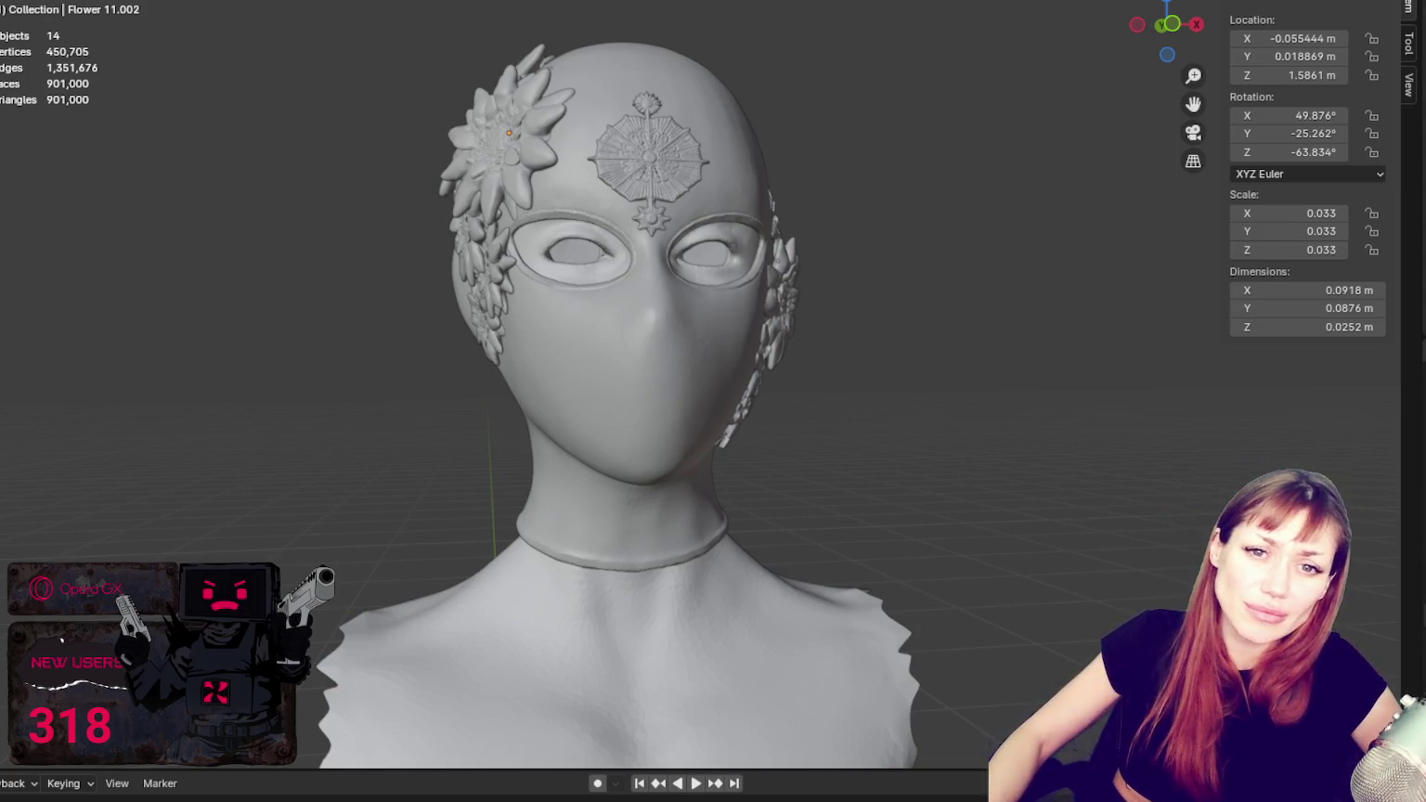
Step: Select the cheek flower Flower 11.005 and turn it slightly around Z
left_click(734, 423)
mouse_move(735, 421)
middle_mouse_down()
mouse_move(809, 427)
mouse_move(684, 420)
mouse_move(833, 408)
mouse_move(760, 389)
mouse_move(535, 440)
mouse_move(583, 455)
mouse_move(701, 540)
mouse_move(822, 589)
mouse_move(888, 520)
mouse_move(866, 414)
mouse_move(828, 384)
mouse_move(878, 411)
mouse_move(834, 371)
middle_mouse_up()
left_click(828, 384)
left_click_drag(805, 351, 806, 363)
left_click(805, 362)
left_click(823, 390)
scroll(888, 403, "up", 3)
left_click(865, 403)
middle_click_drag(865, 403, 727, 444)
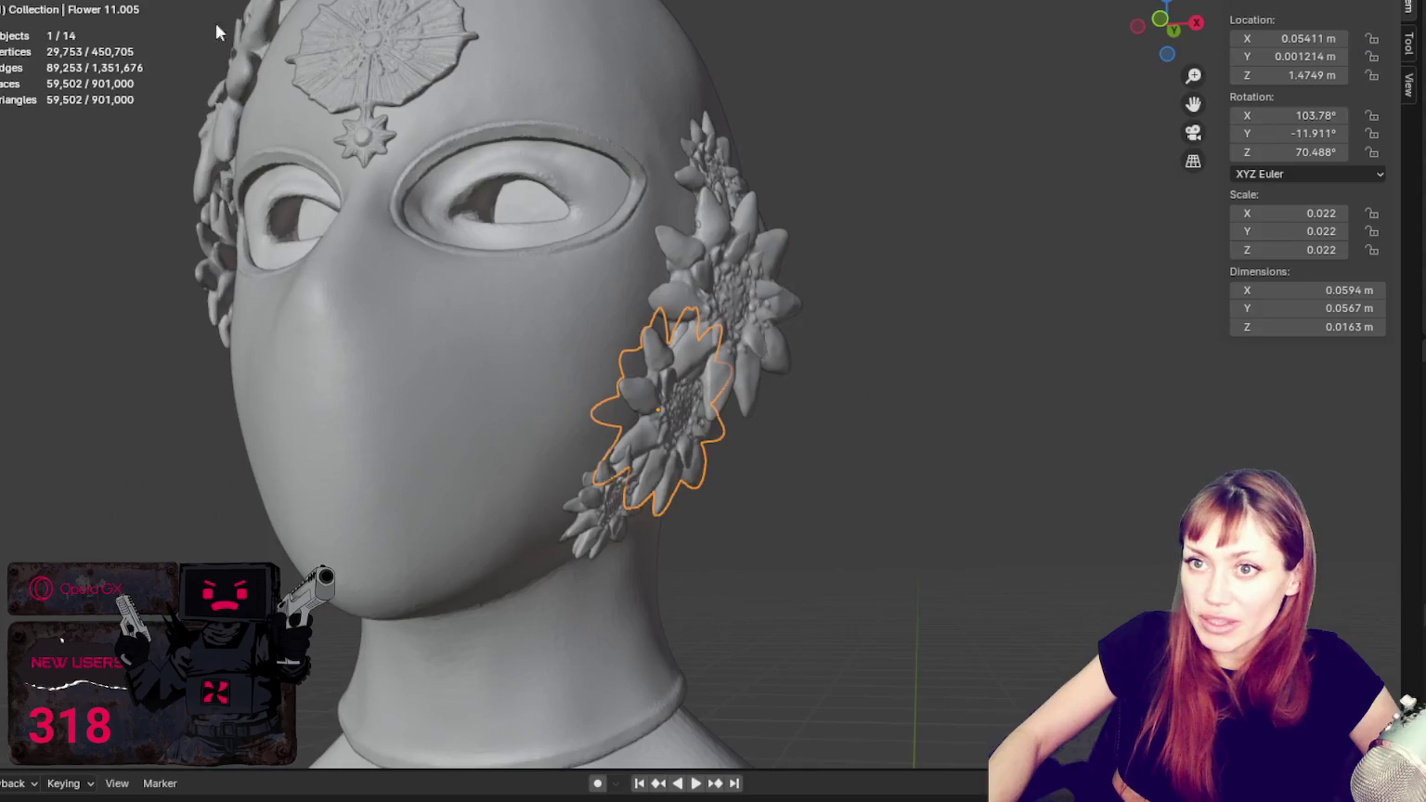
Step: Shift Flower 11.005 slightly along X, then deselect it
key("shift+space")
key("r")
left_click_drag(759, 413, 789, 445)
left_click(793, 451)
mouse_move(794, 451)
middle_mouse_down()
mouse_move(825, 512)
mouse_move(935, 545)
middle_mouse_up()
Step: Tilt Flower 11.005 around X, giving rotation 103.52°, -11.192°, 70.54° at scale 0.022
left_click(678, 436)
left_click_drag(678, 436, 847, 488)
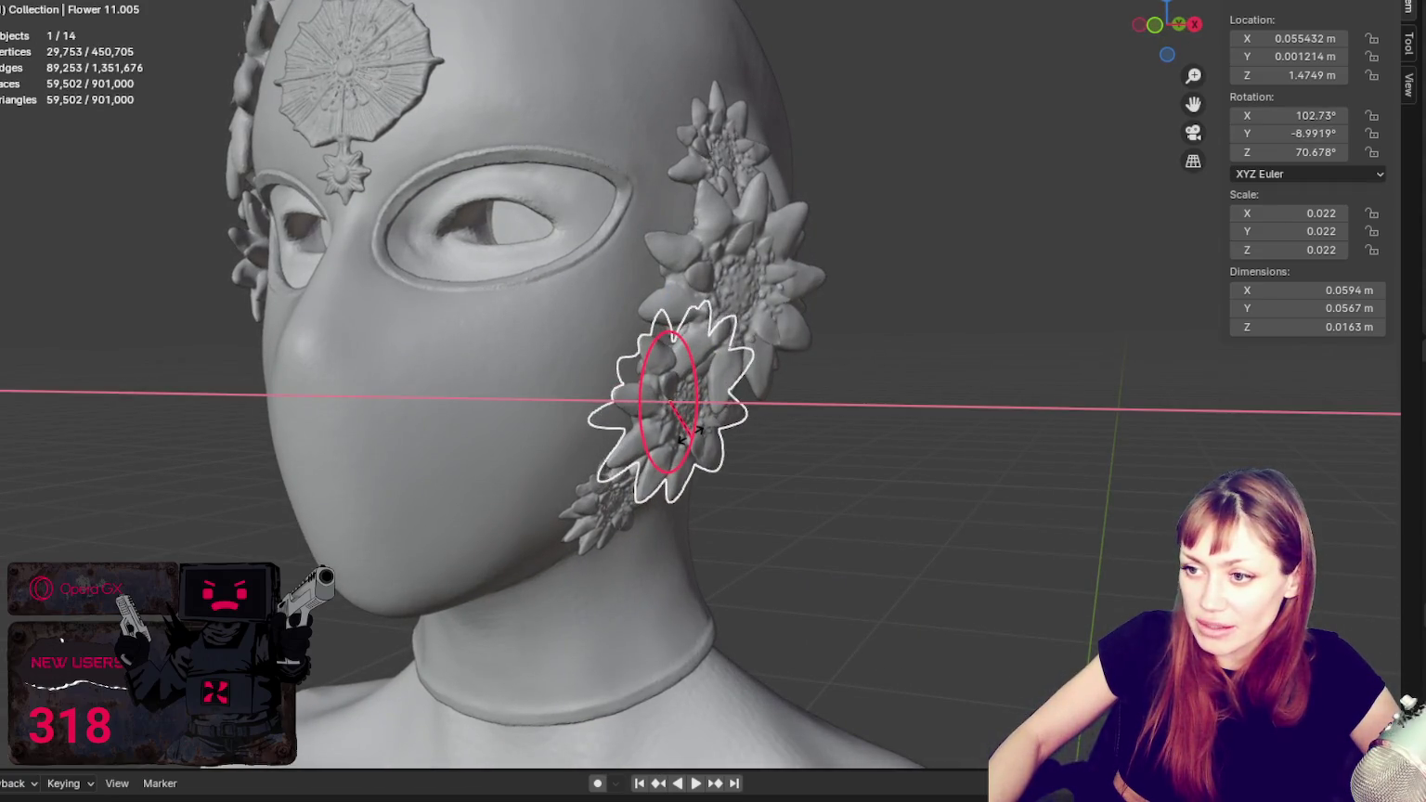
left_click(847, 489)
mouse_move(846, 488)
middle_mouse_down()
mouse_move(751, 511)
mouse_move(943, 532)
middle_mouse_up()
left_click(652, 431)
left_click(937, 364)
mouse_move(938, 364)
middle_mouse_down()
mouse_move(867, 292)
mouse_move(726, 236)
mouse_move(825, 224)
middle_mouse_up()
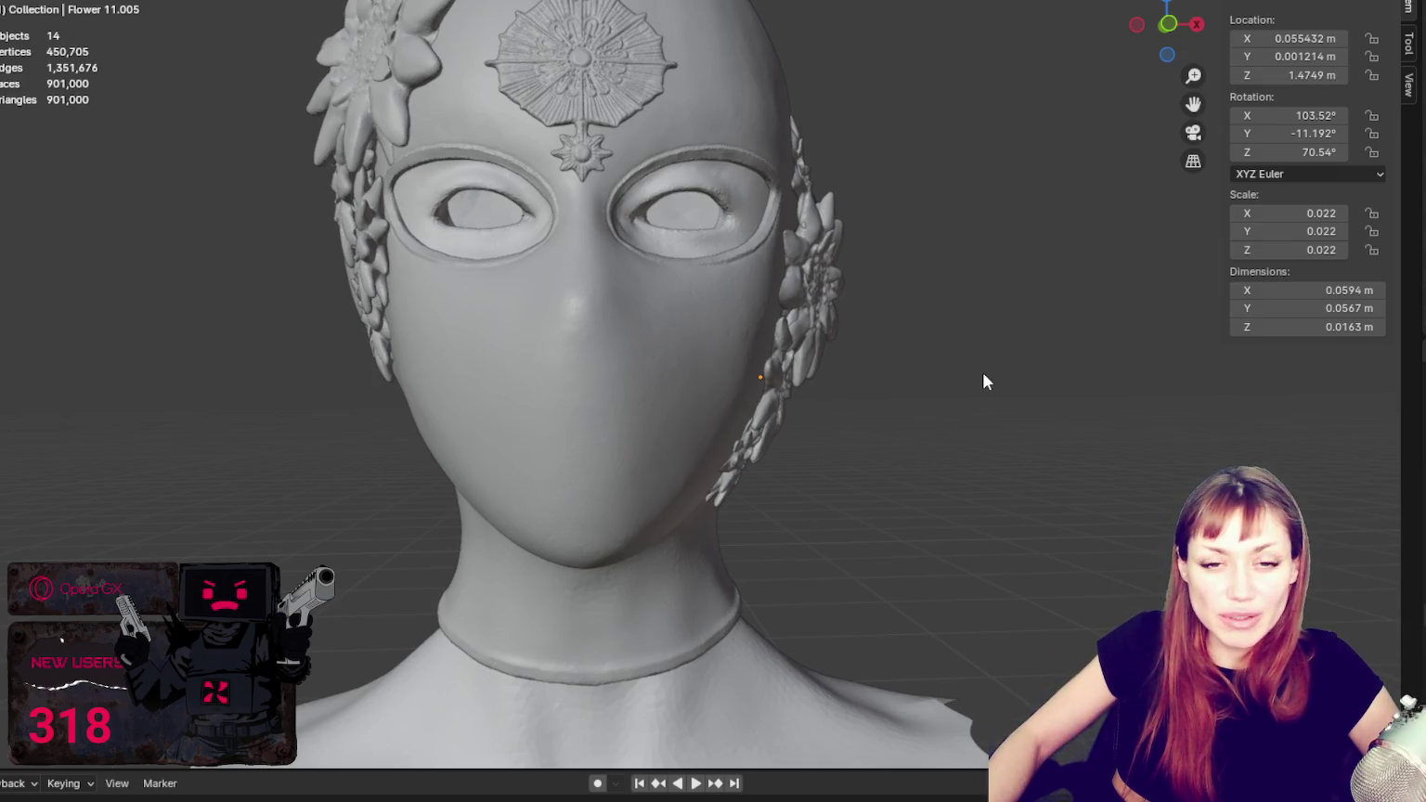
scroll(983, 372, "down", 3)
scroll(994, 410, "down", 2)
mouse_move(994, 411)
middle_mouse_down()
mouse_move(976, 316)
mouse_move(915, 326)
mouse_move(943, 290)
mouse_move(864, 293)
middle_mouse_up()
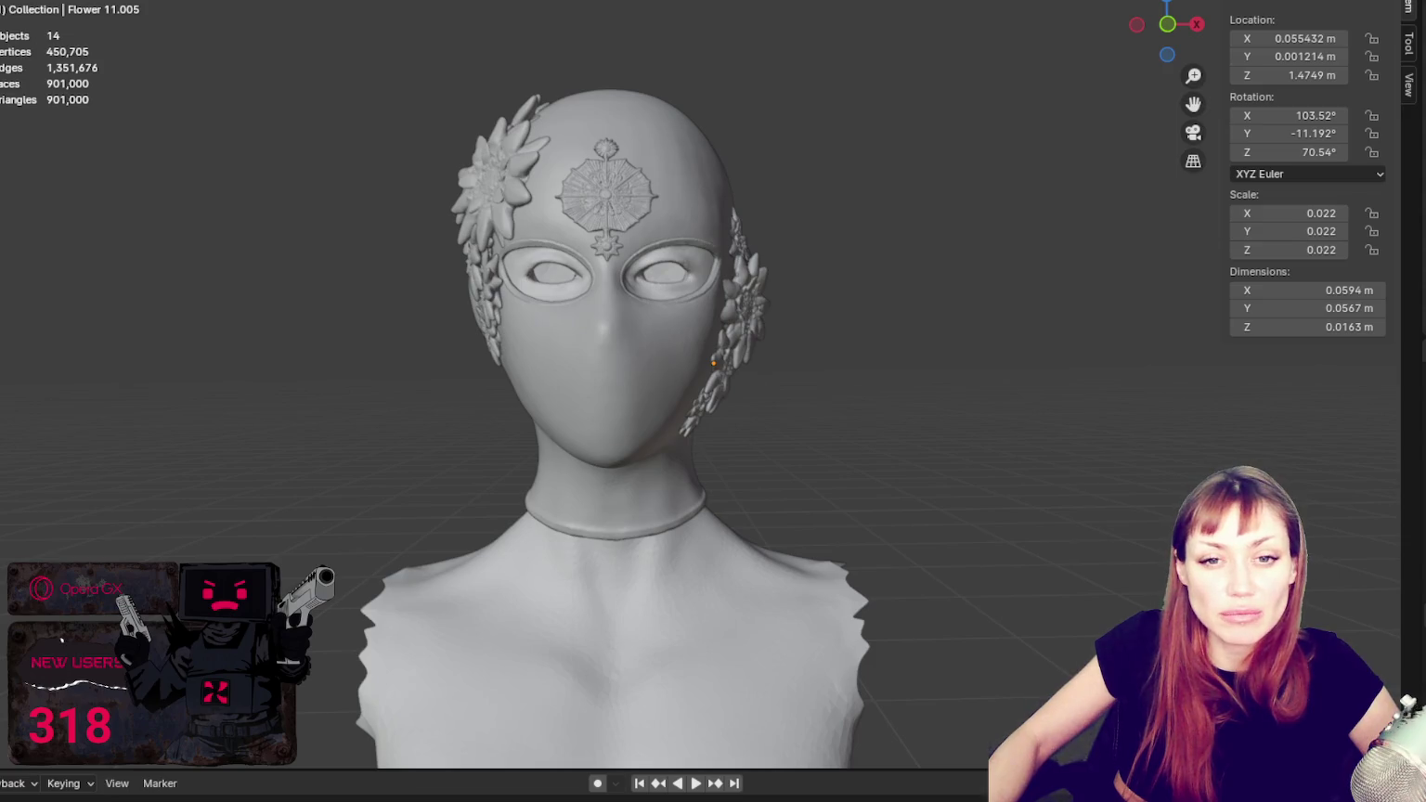
left_click(515, 454)
middle_click_drag(831, 497, 1024, 483)
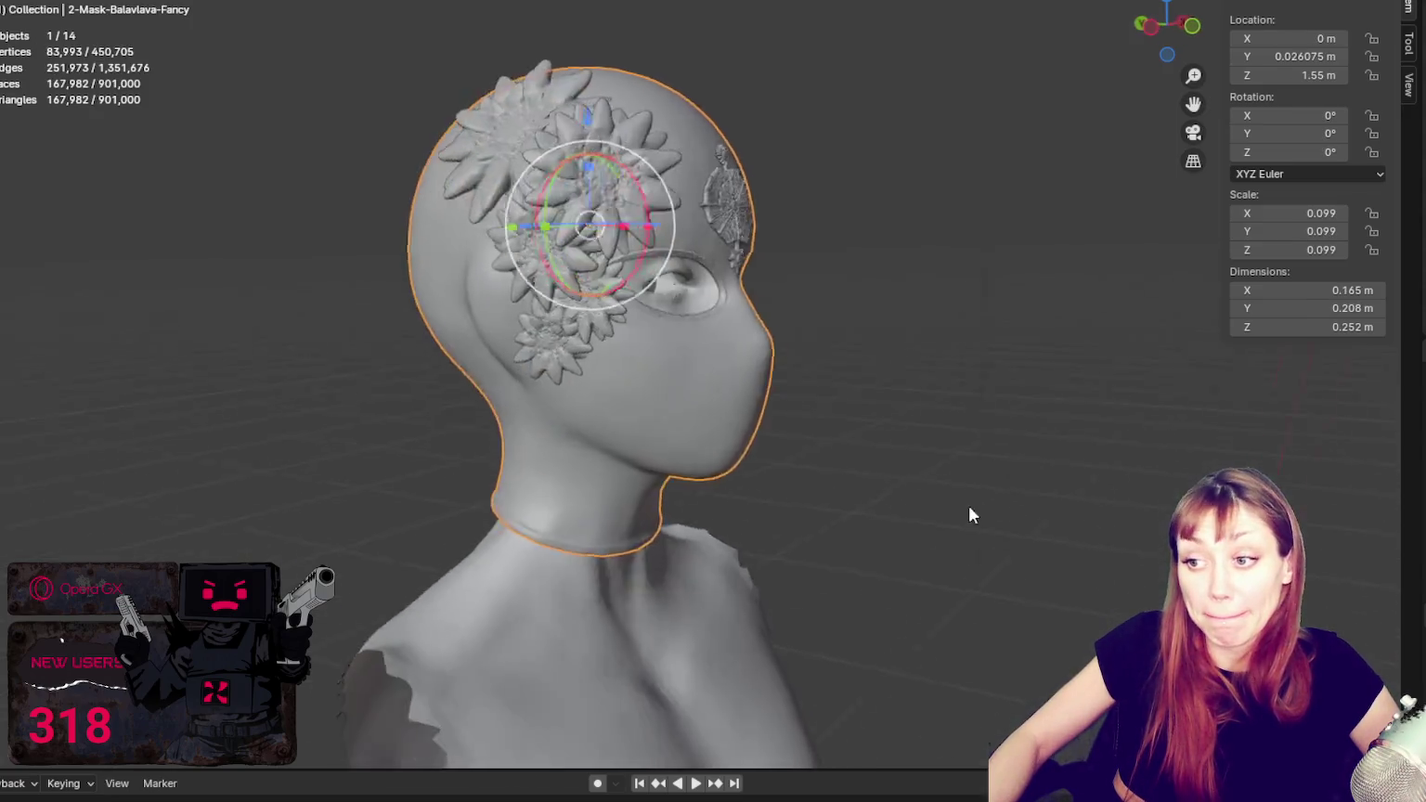
key("ctrl+Tab")
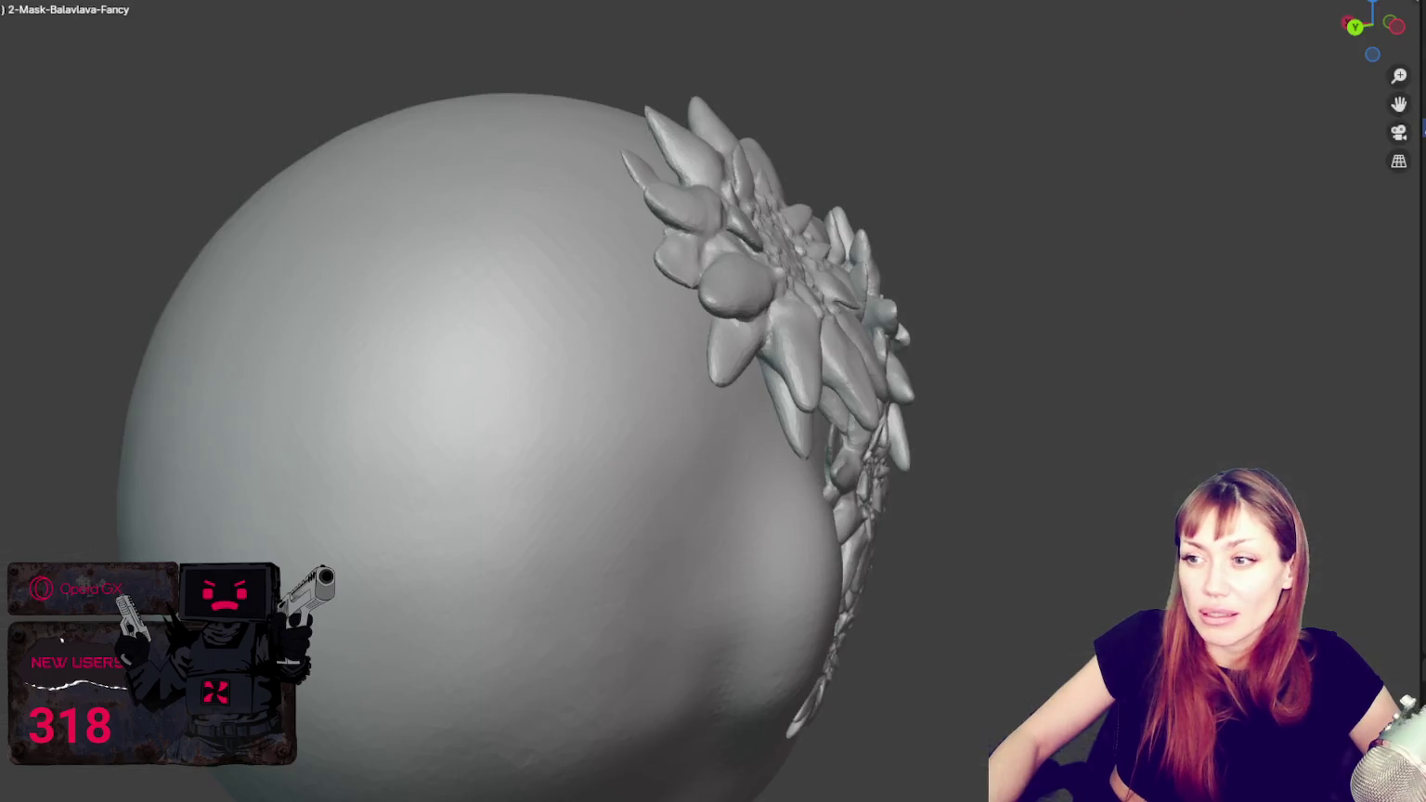
scroll(682, 378, "down", 5)
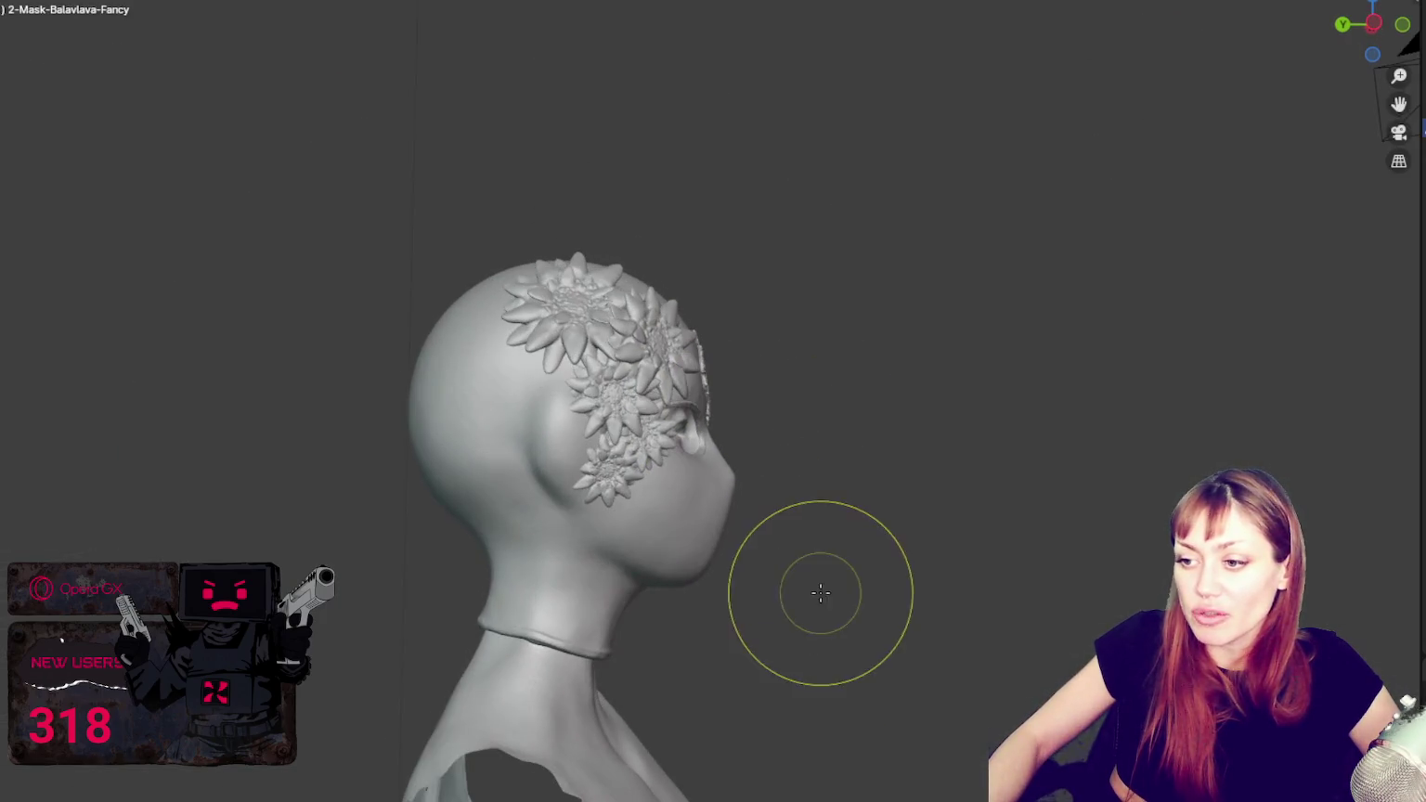
key("ctrl+i")
scroll(856, 438, "up", 3)
mouse_move(846, 385)
middle_mouse_down()
mouse_move(883, 437)
mouse_move(980, 432)
middle_mouse_up()
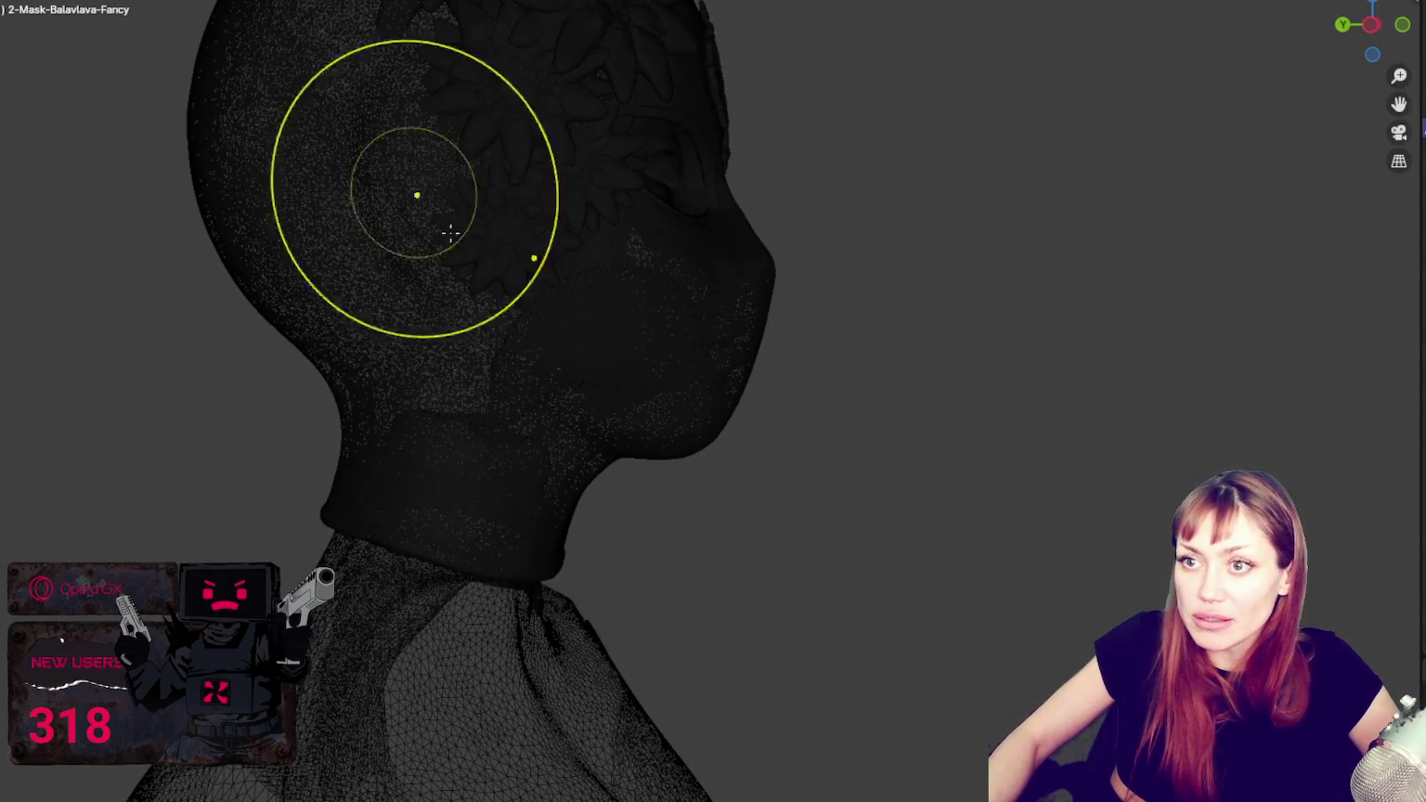
mouse_move(808, 447)
middle_mouse_down()
mouse_move(593, 401)
mouse_move(862, 401)
middle_mouse_up()
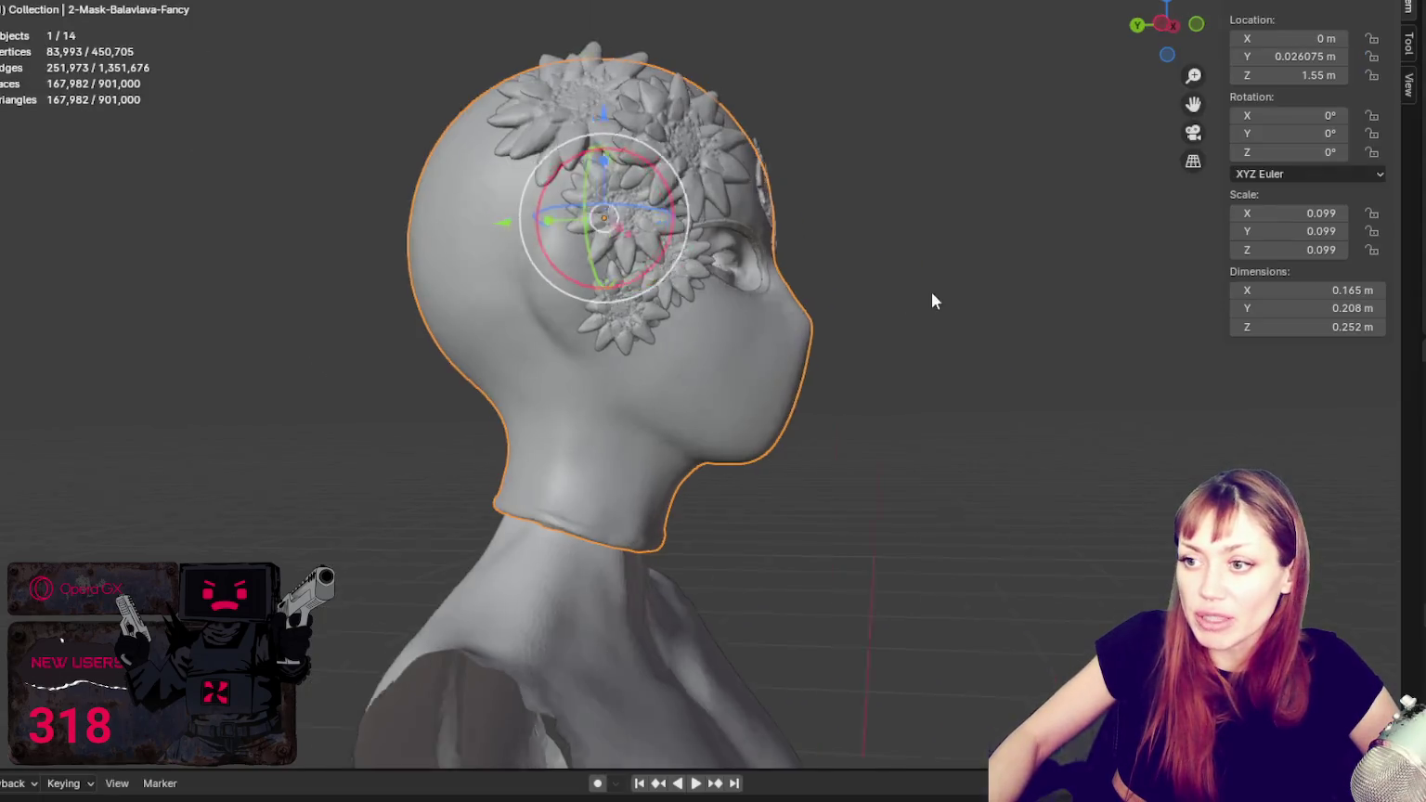
middle_click_drag(931, 291, 744, 289)
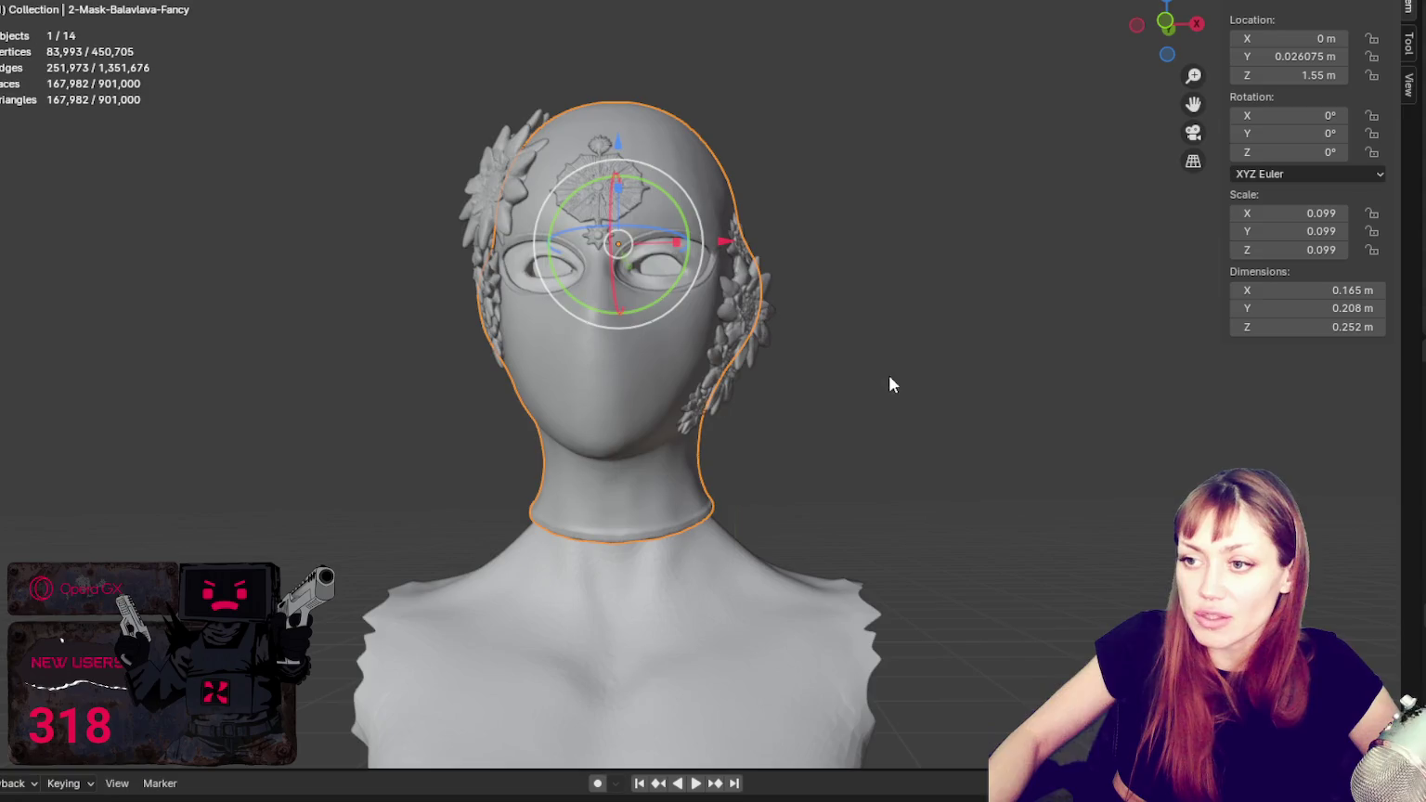
middle_click_drag(888, 377, 704, 451)
mouse_move(805, 481)
middle_mouse_down()
mouse_move(688, 416)
mouse_move(930, 389)
mouse_move(816, 351)
mouse_move(852, 352)
mouse_move(777, 376)
middle_mouse_up()
scroll(931, 389, "up", 3)
scroll(931, 389, "down", 3)
scroll(853, 352, "up", 2)
scroll(906, 371, "up", 2)
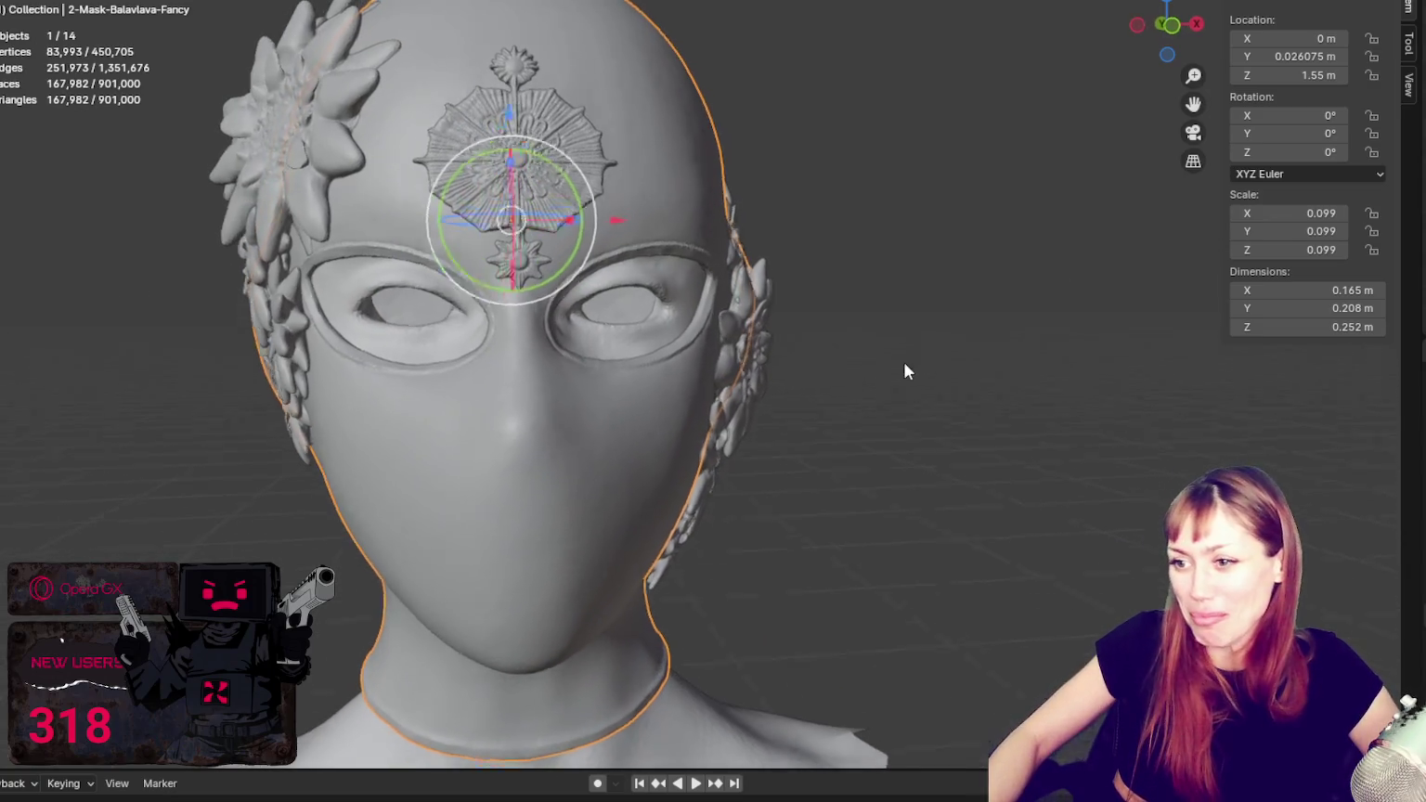
scroll(526, 312, "up", 2)
mouse_move(527, 312)
middle_mouse_down()
mouse_move(647, 336)
mouse_move(380, 90)
middle_mouse_up()
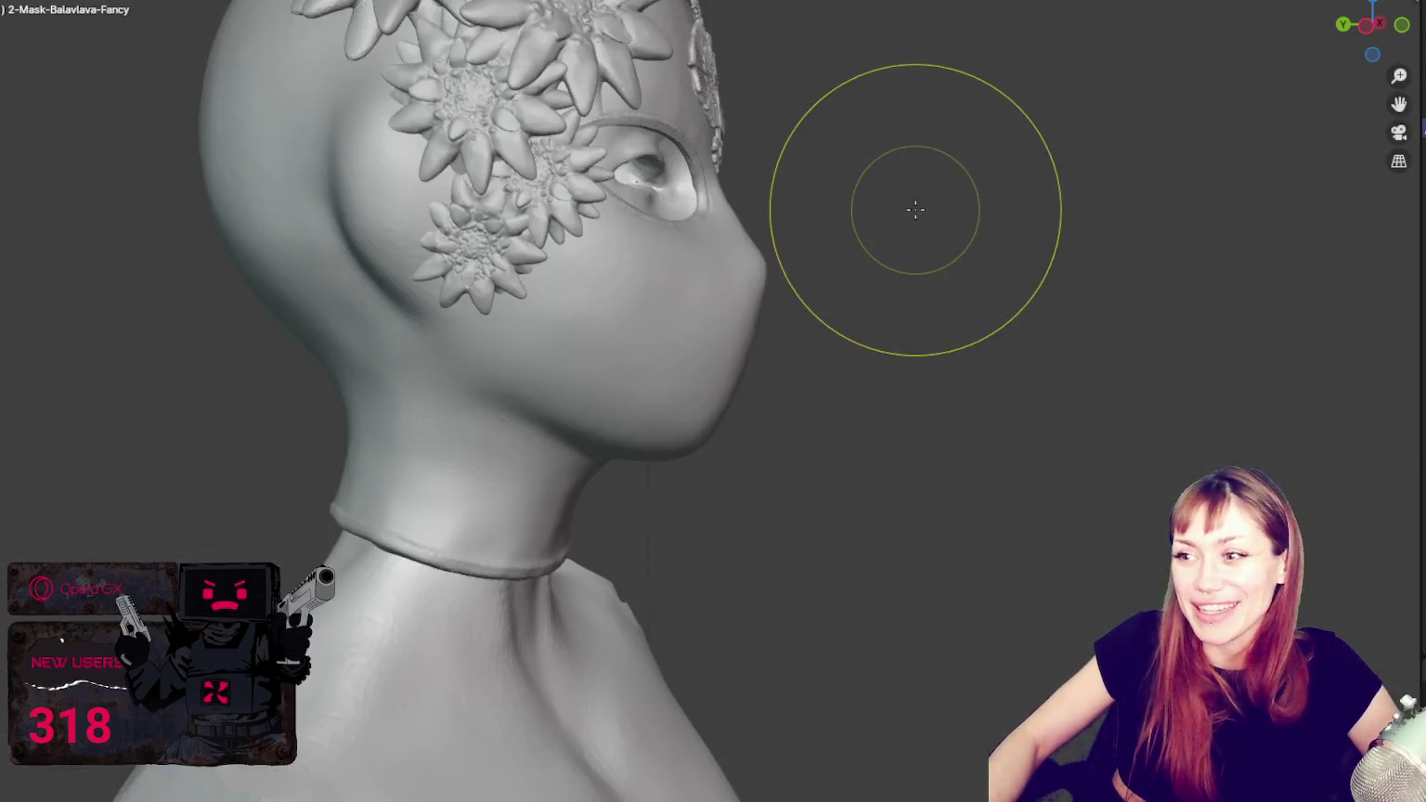
Step: Sculpt along the right eye-hole rim with the Draw and Crease brushes from frontal angles
middle_click_drag(914, 210, 749, 240)
scroll(750, 239, "up", 2)
mouse_move(700, 143)
middle_mouse_down("shift")
mouse_move(750, 415)
mouse_move(675, 407)
middle_mouse_up("shift")
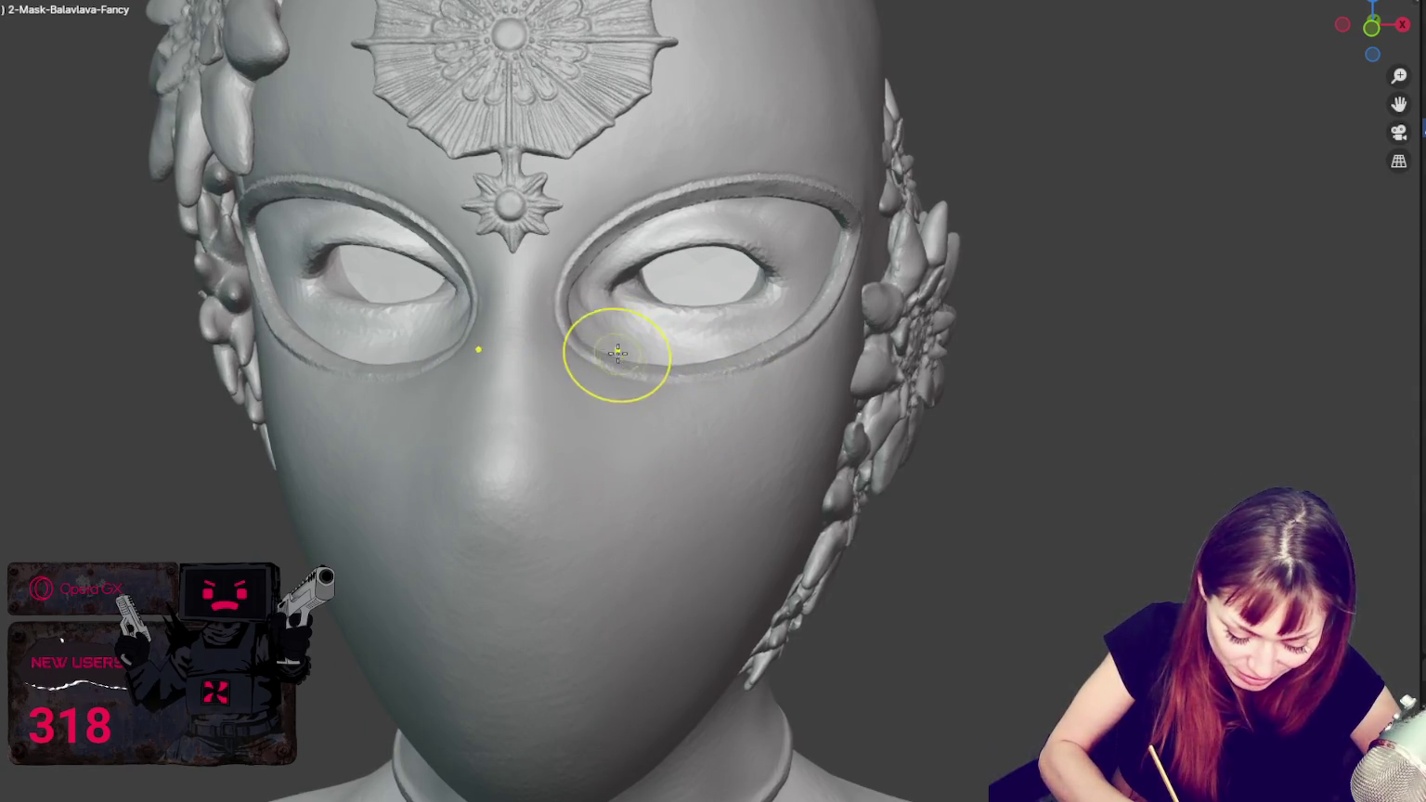
middle_click_drag(577, 342, 597, 353)
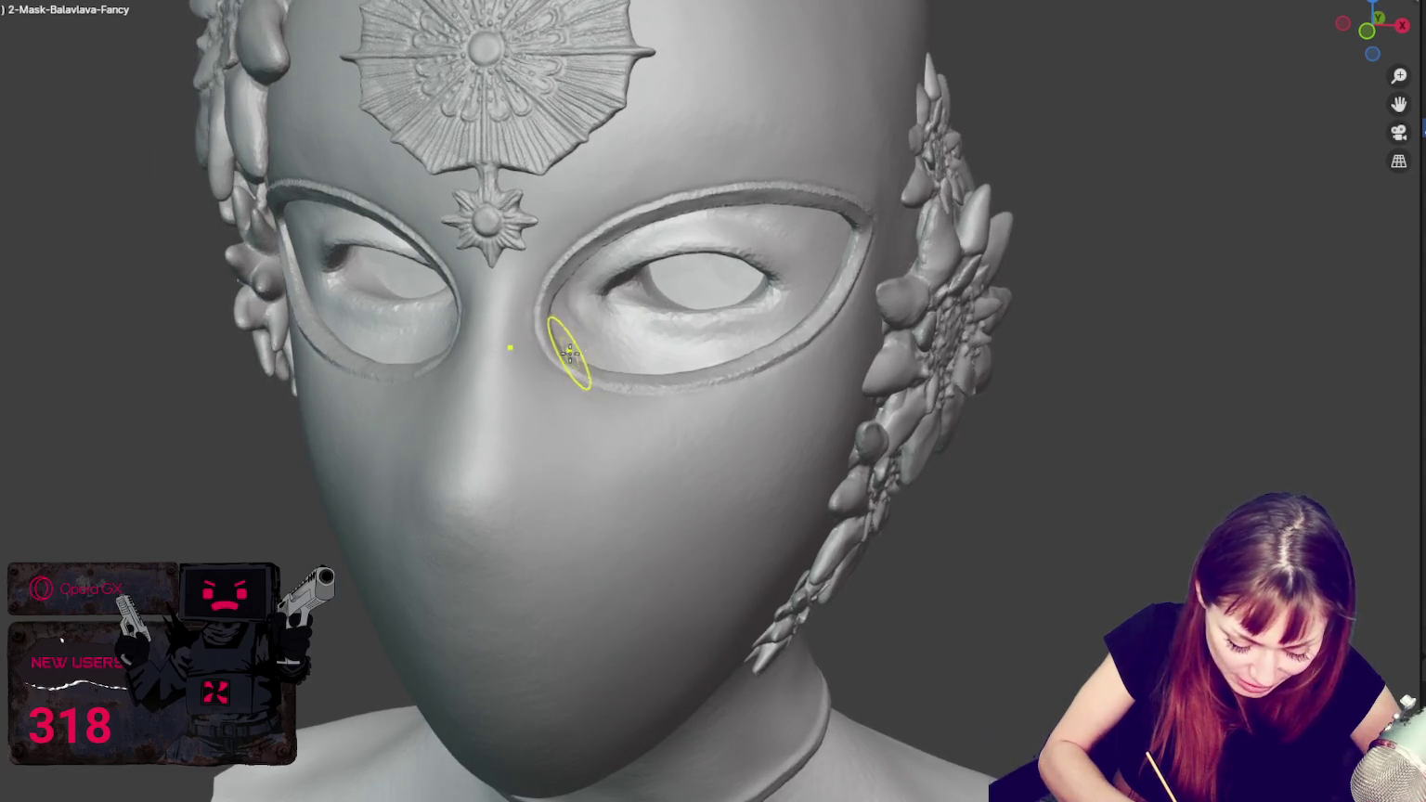
middle_click_drag(430, 373, 470, 360)
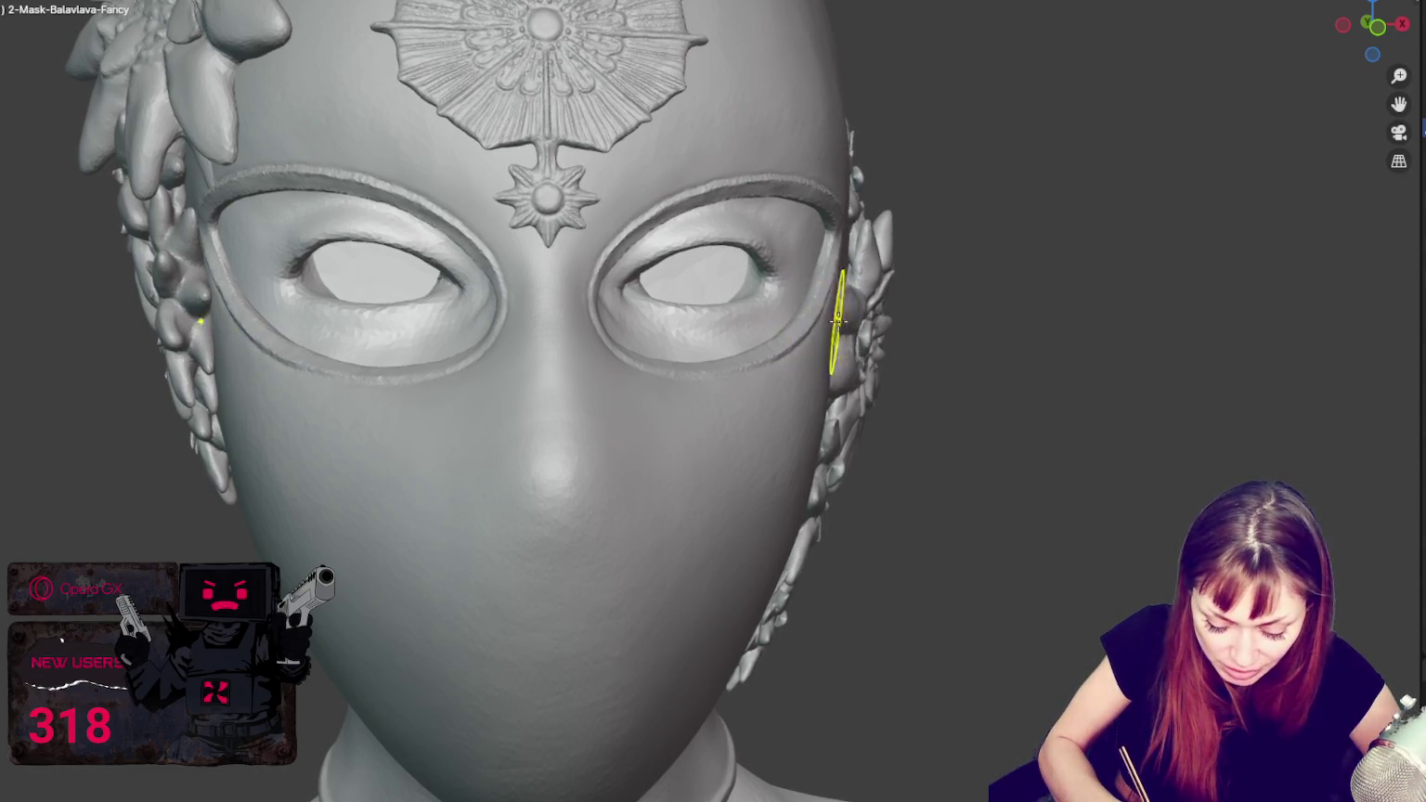
middle_click_drag(837, 321, 813, 324)
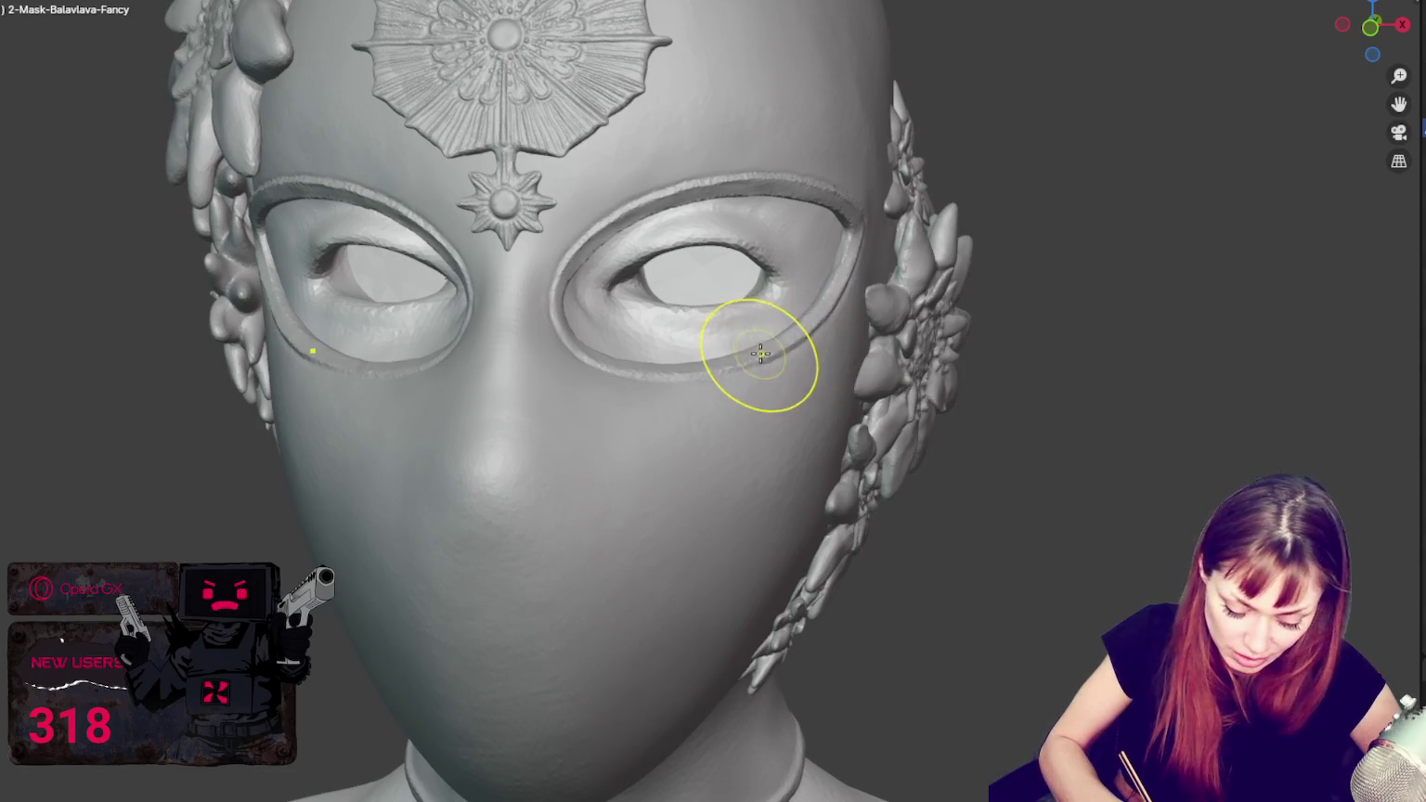
middle_click_drag(845, 319, 745, 192)
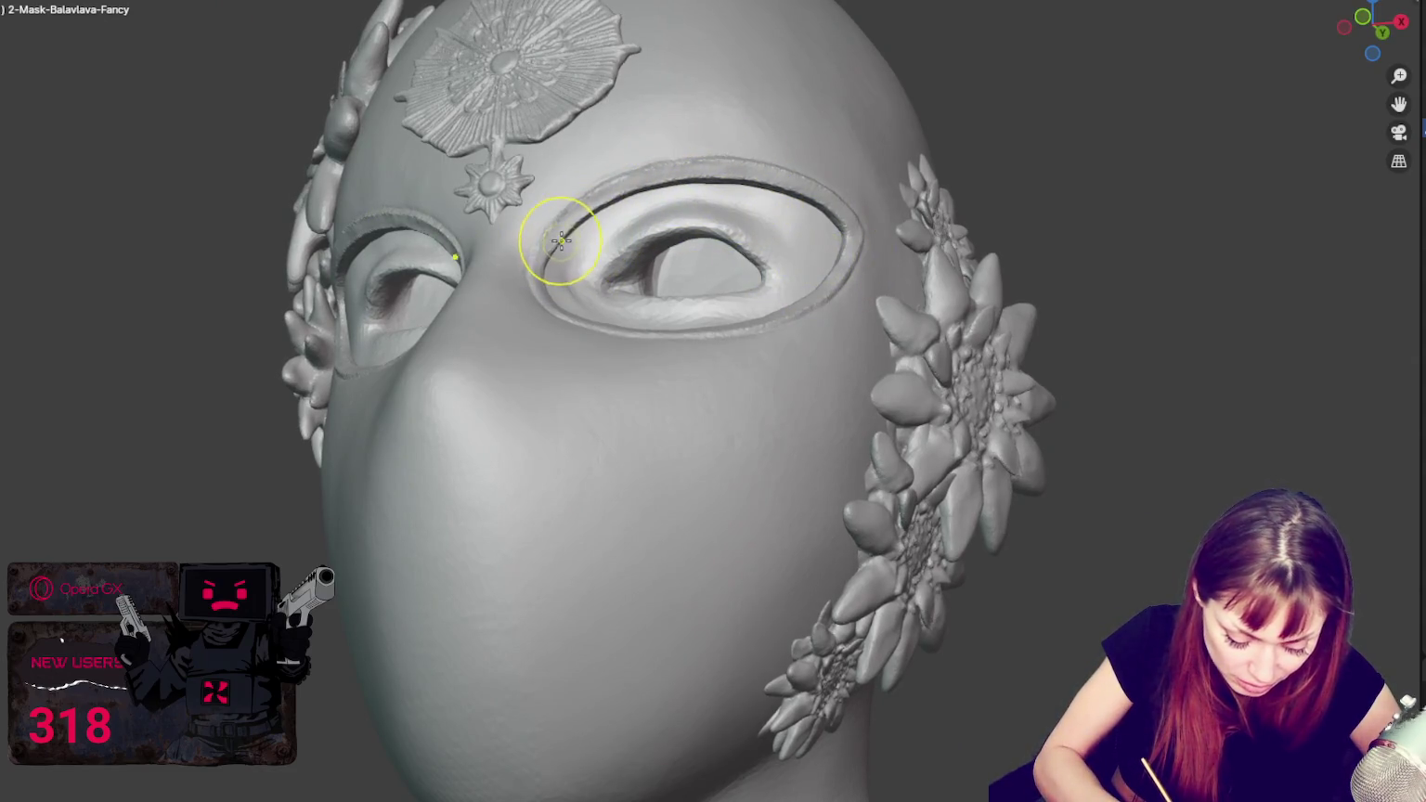
middle_click_drag(721, 184, 668, 181)
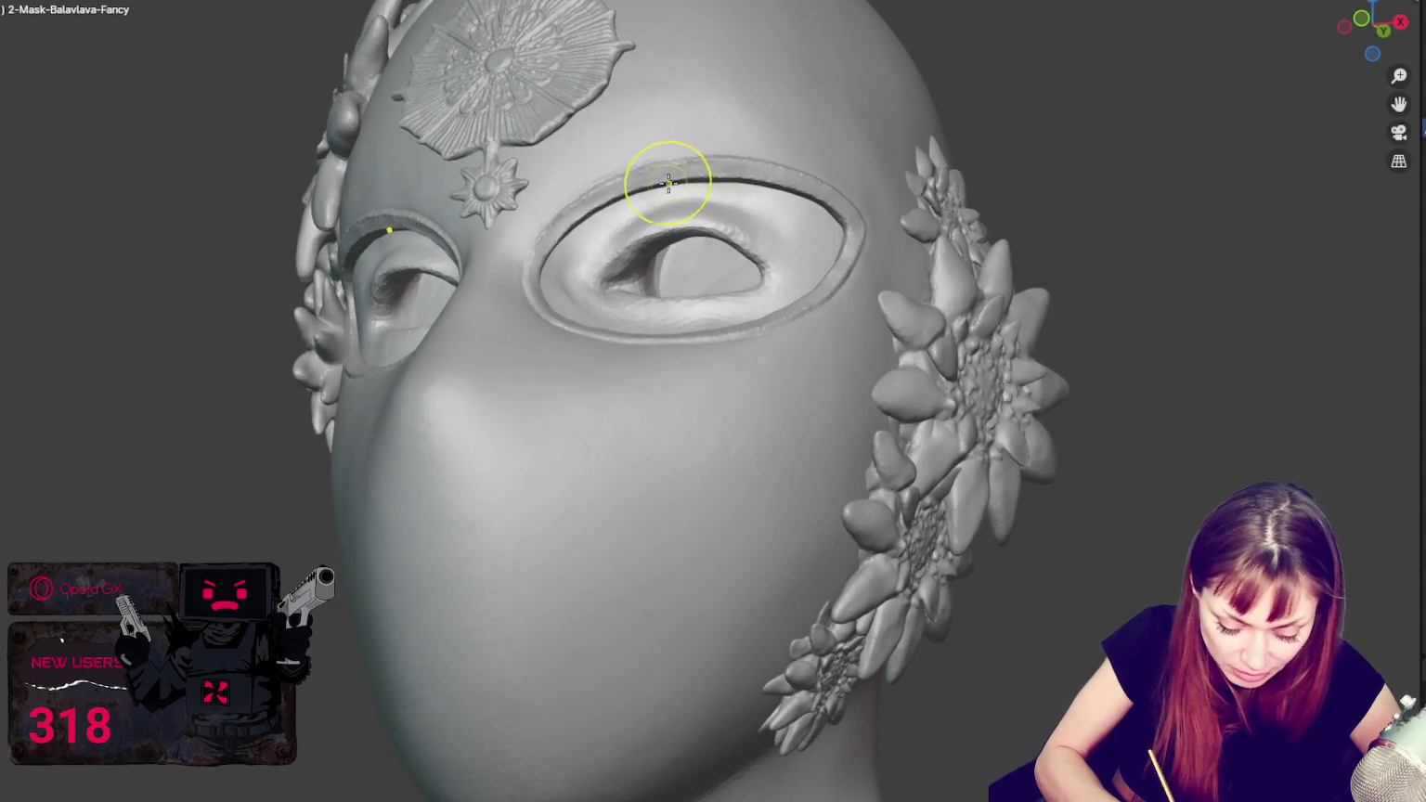
middle_click_drag(776, 176, 876, 223)
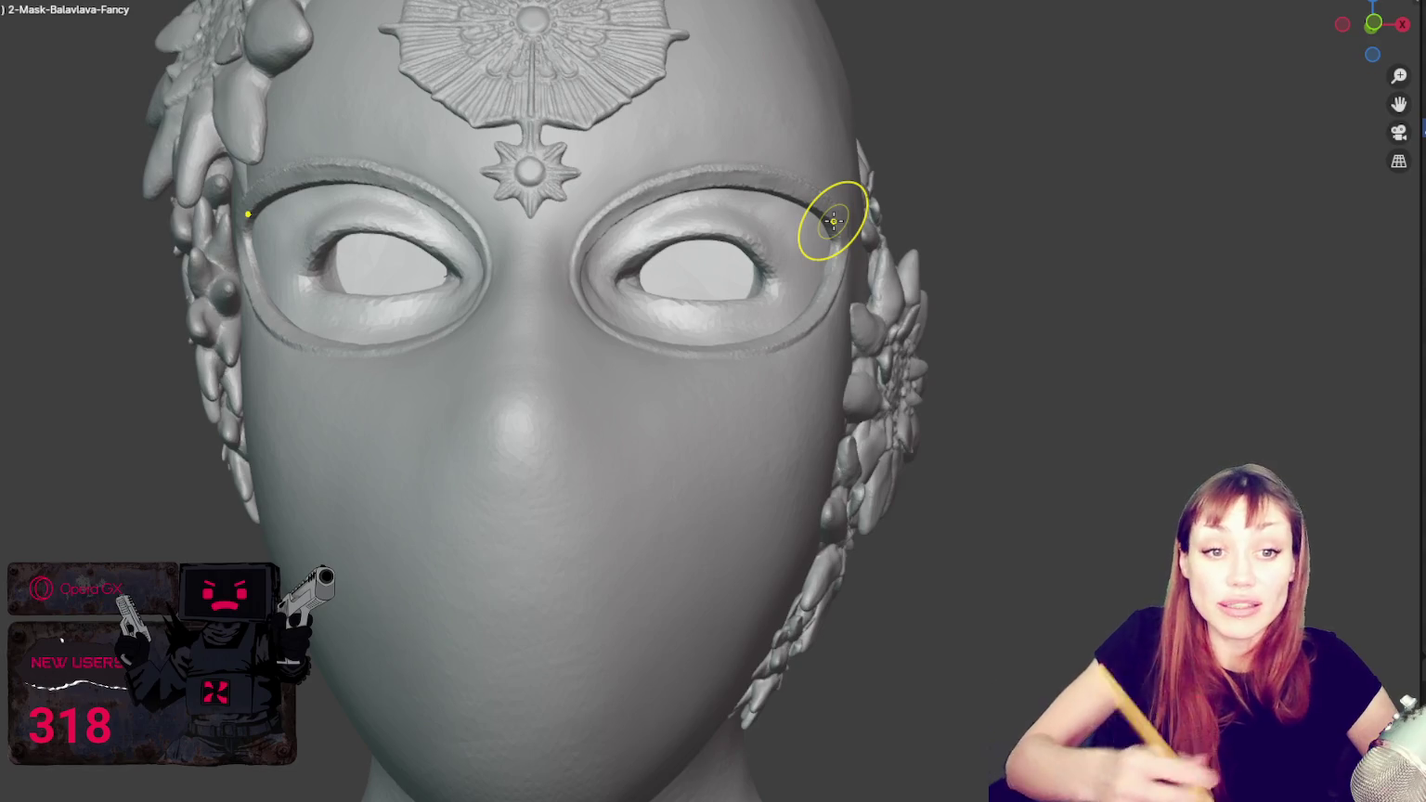
Step: Continue refining the eye-hole rims, working from side, neck and overhead angles
mouse_move(850, 215)
middle_mouse_down()
mouse_move(945, 220)
mouse_move(1027, 247)
mouse_move(1112, 243)
mouse_move(971, 240)
mouse_move(914, 217)
mouse_move(644, 238)
middle_mouse_up()
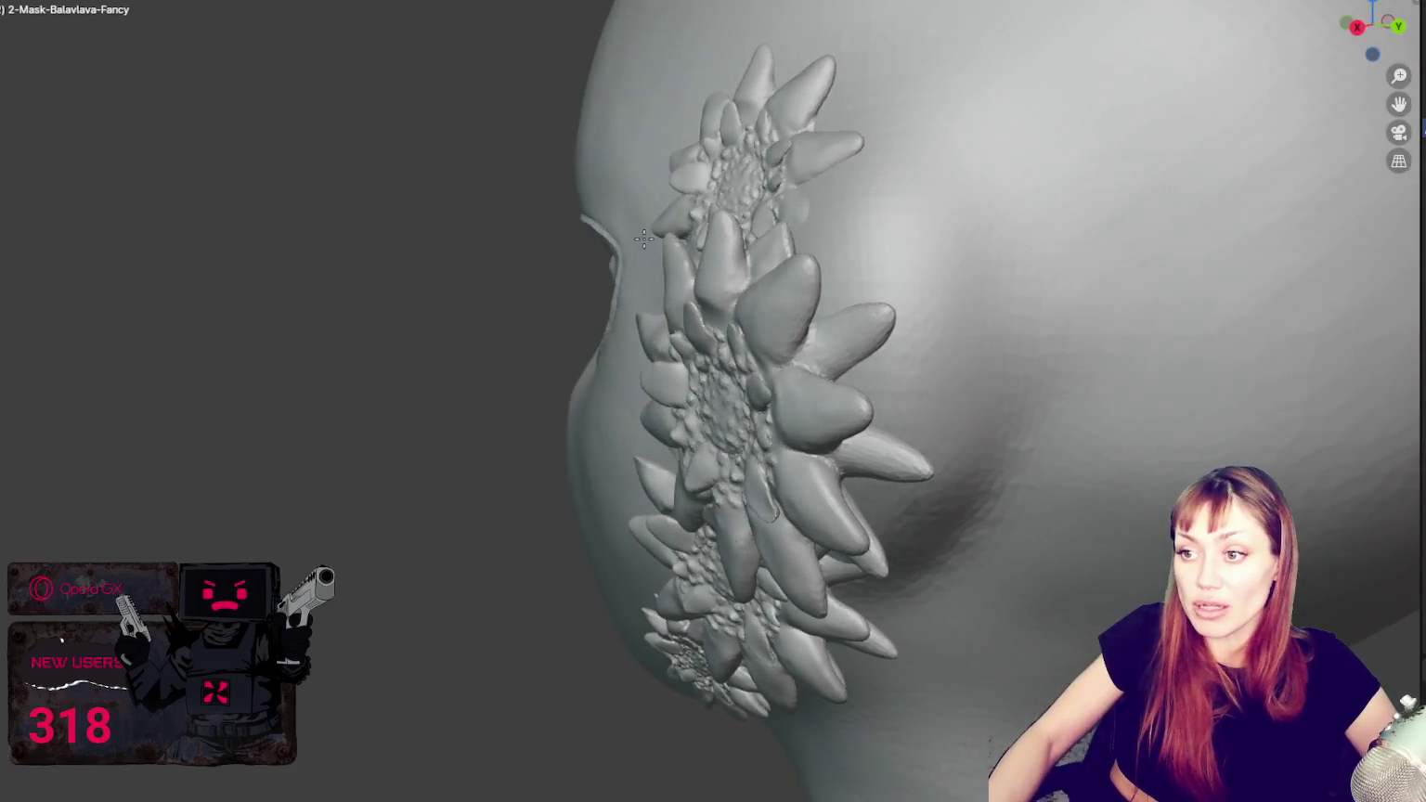
middle_click_drag(657, 181, 746, 298)
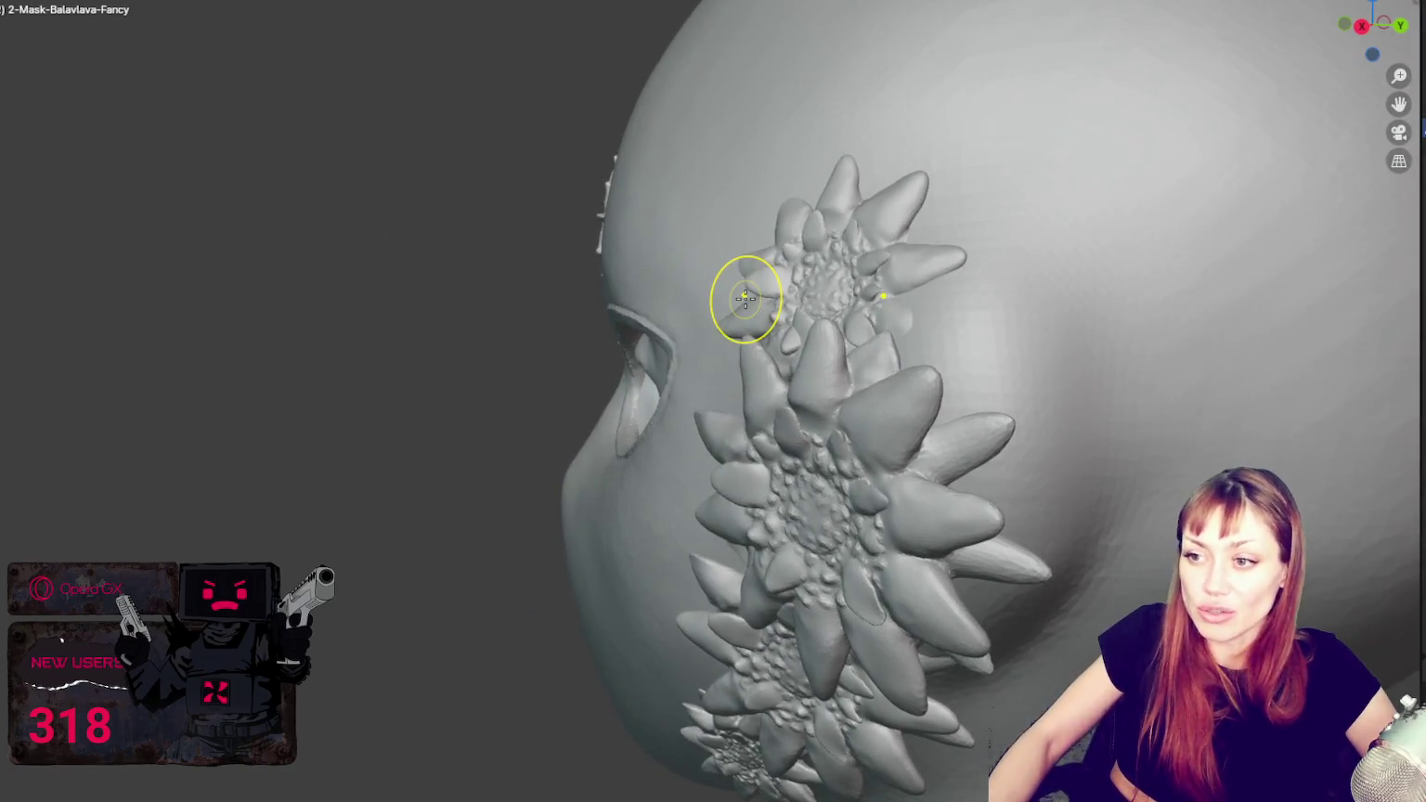
middle_click_drag(687, 235, 644, 247)
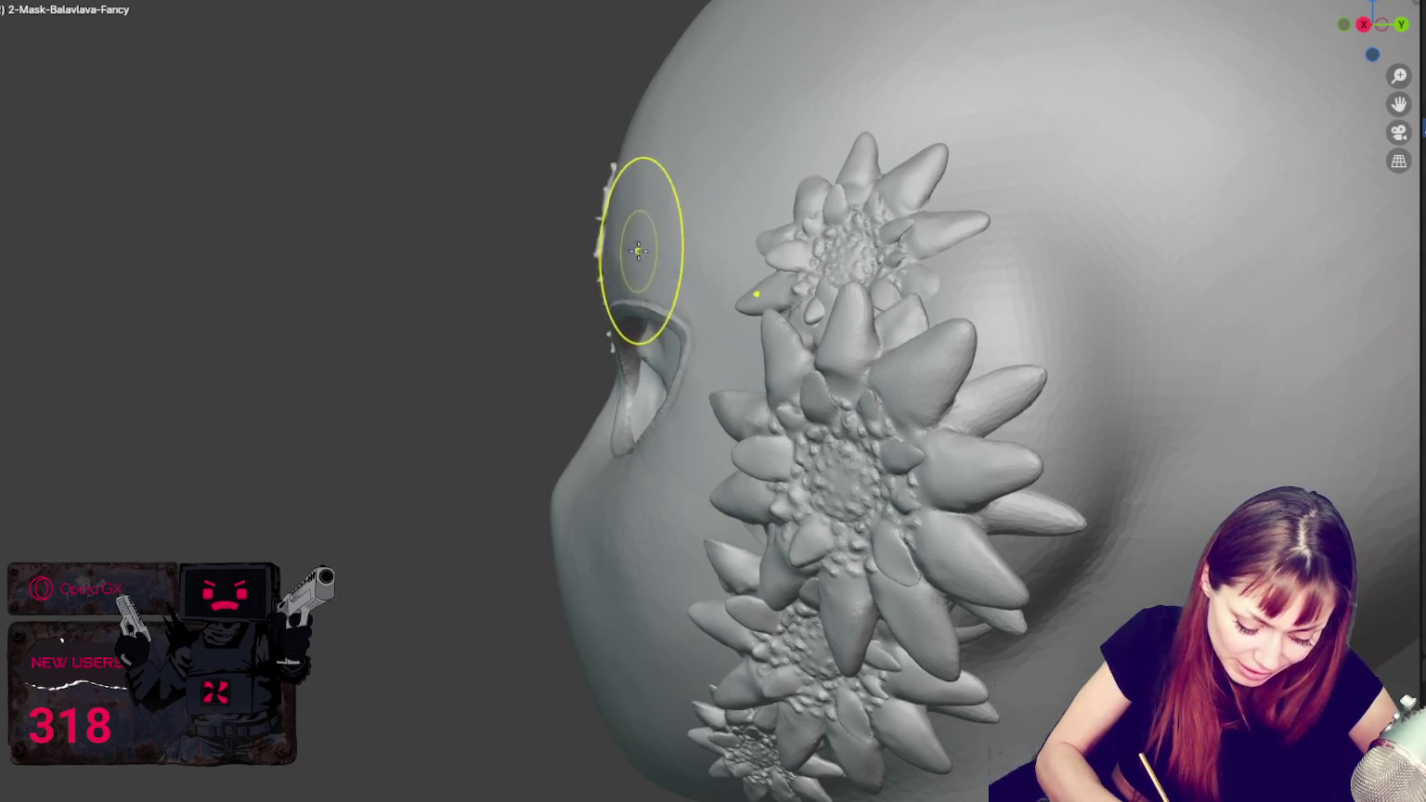
mouse_move(637, 249)
middle_mouse_down()
mouse_move(721, 225)
mouse_move(622, 263)
mouse_move(710, 216)
mouse_move(806, 238)
middle_mouse_up()
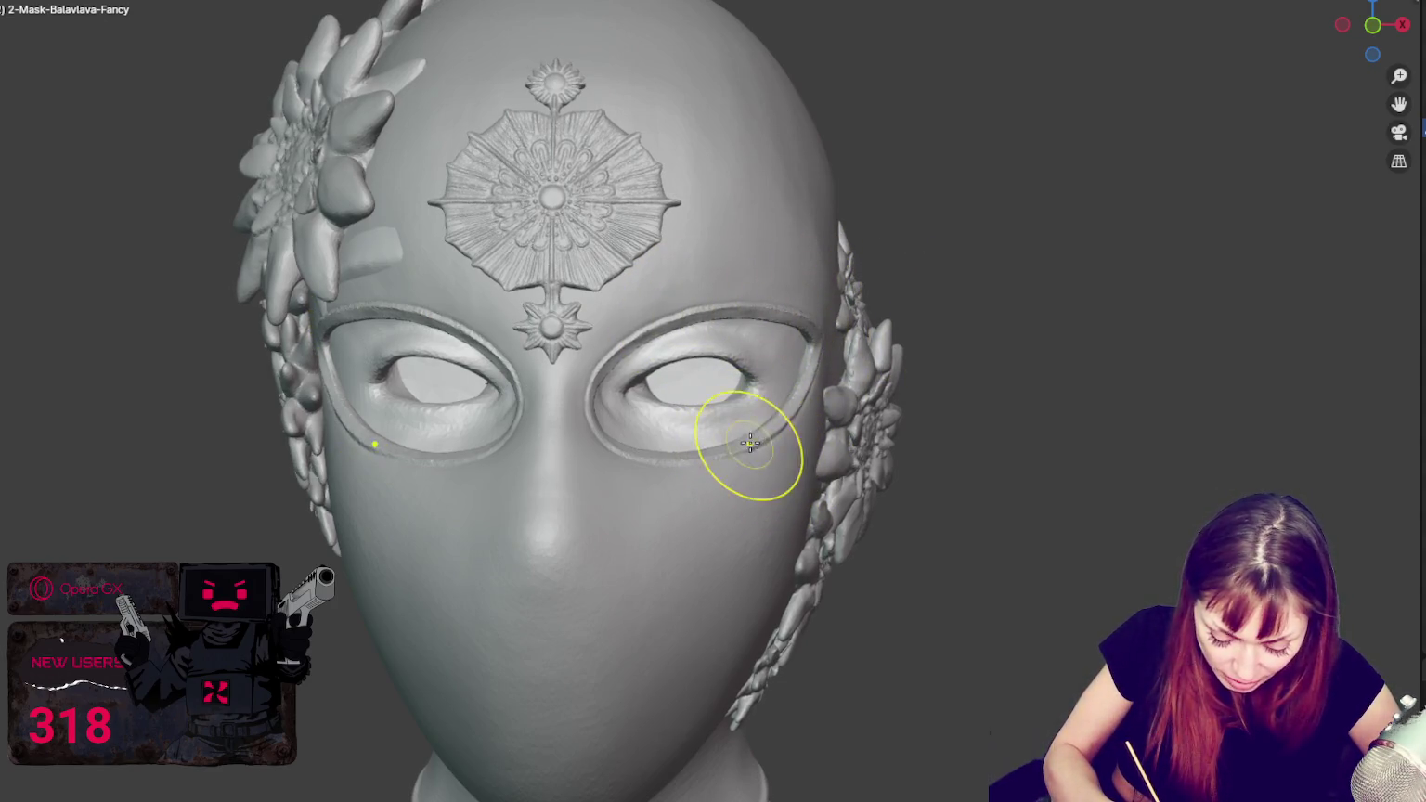
mouse_move(732, 434)
middle_mouse_down()
mouse_move(792, 446)
mouse_move(676, 361)
mouse_move(637, 410)
mouse_move(593, 427)
mouse_move(761, 446)
mouse_move(650, 465)
mouse_move(754, 493)
mouse_move(627, 502)
mouse_move(783, 426)
middle_mouse_up()
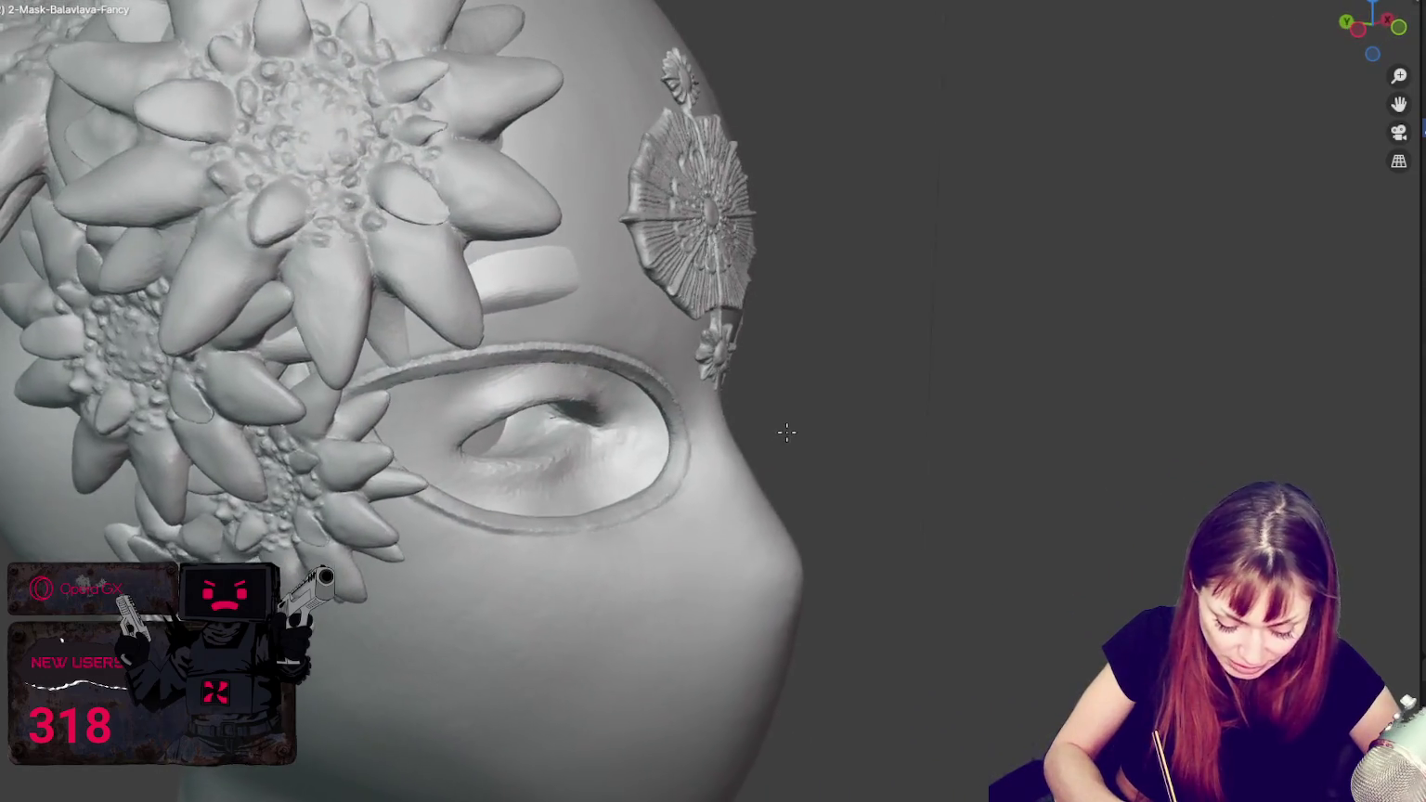
middle_click_drag(822, 533, 694, 596)
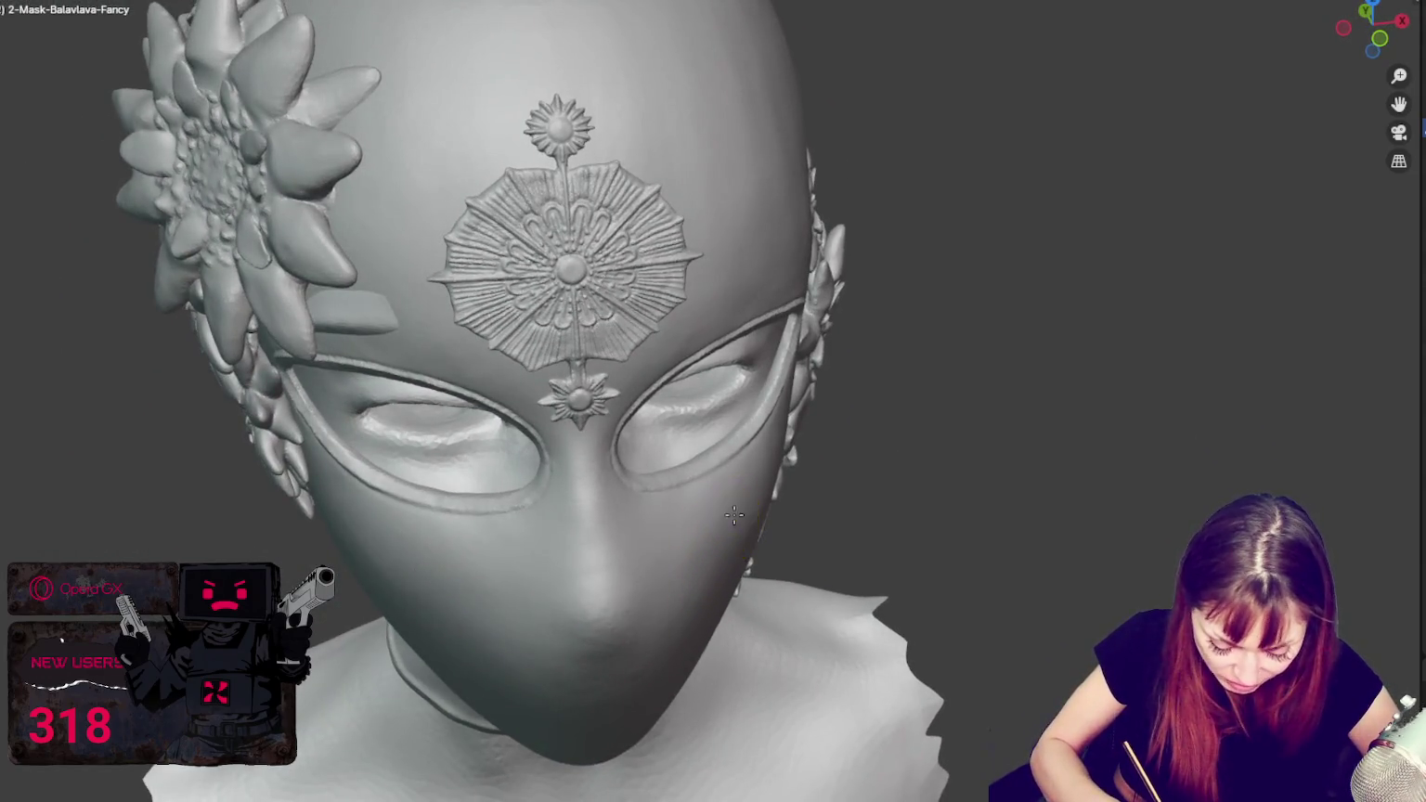
middle_click_drag(720, 529, 716, 526)
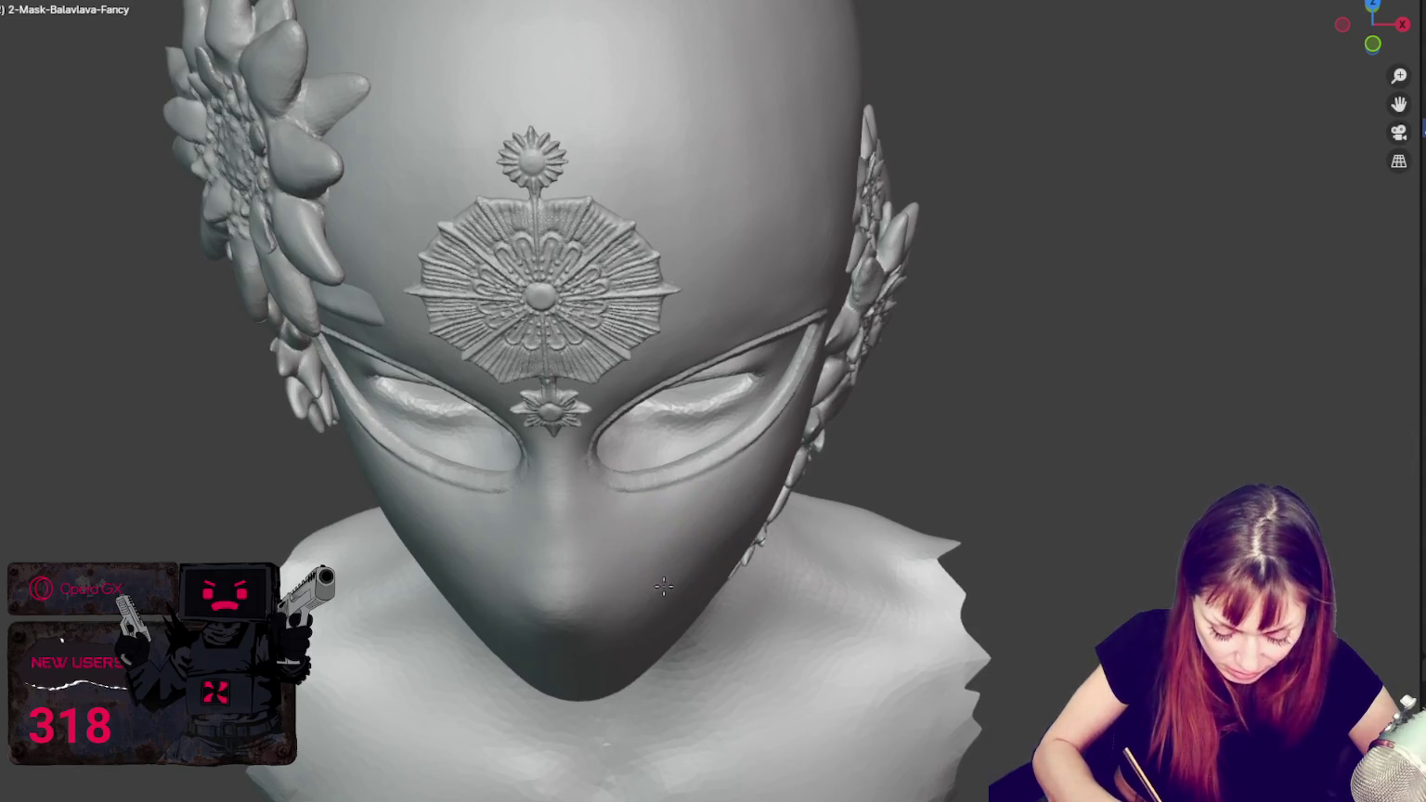
mouse_move(638, 589)
middle_mouse_down()
mouse_move(628, 633)
mouse_move(562, 644)
middle_mouse_up()
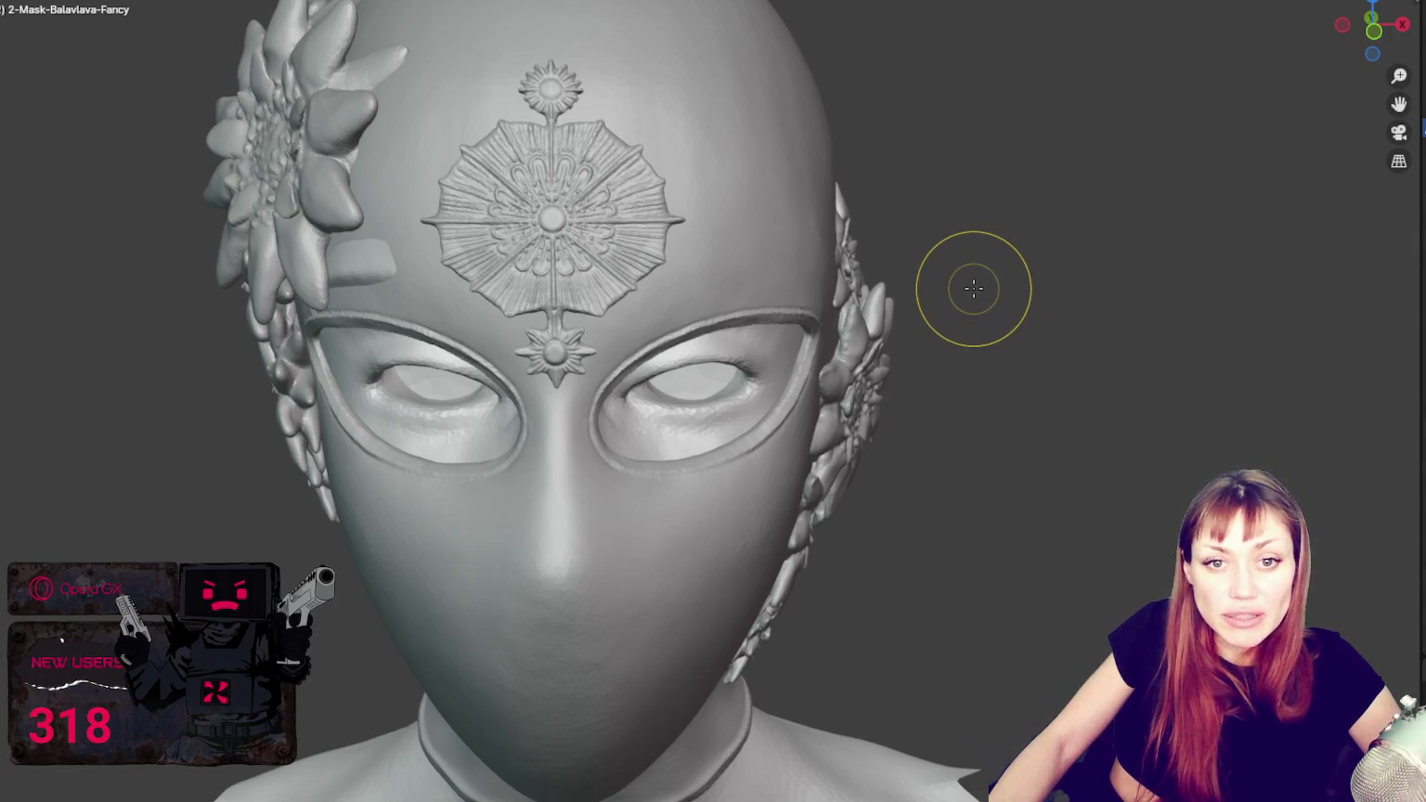
scroll(973, 289, "down", 3)
mouse_move(949, 326)
middle_mouse_down()
mouse_move(932, 346)
mouse_move(774, 353)
mouse_move(799, 324)
middle_mouse_up()
scroll(931, 347, "up", 2)
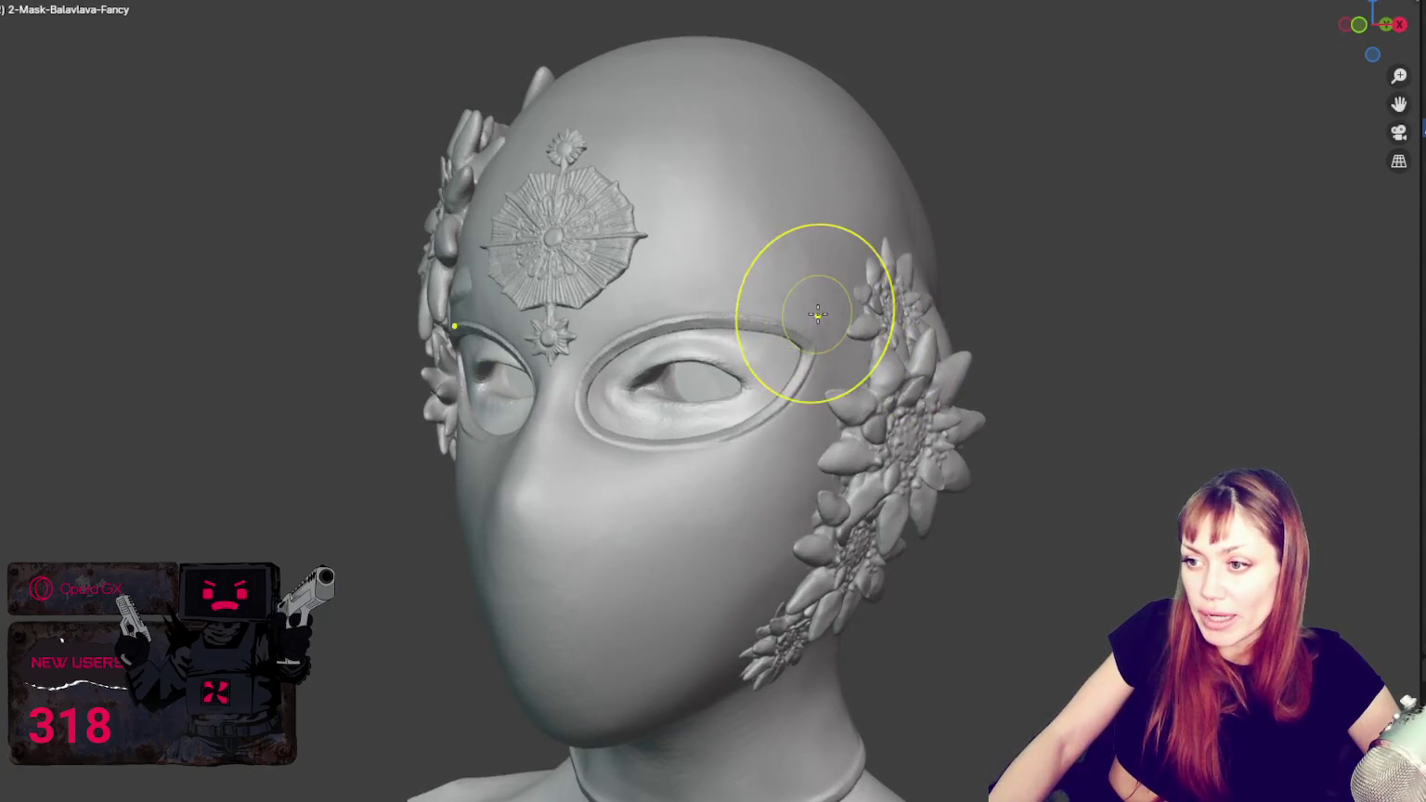
mouse_move(755, 276)
middle_mouse_down()
mouse_move(722, 317)
mouse_move(760, 282)
mouse_move(711, 298)
middle_mouse_up()
scroll(743, 271, "up", 2)
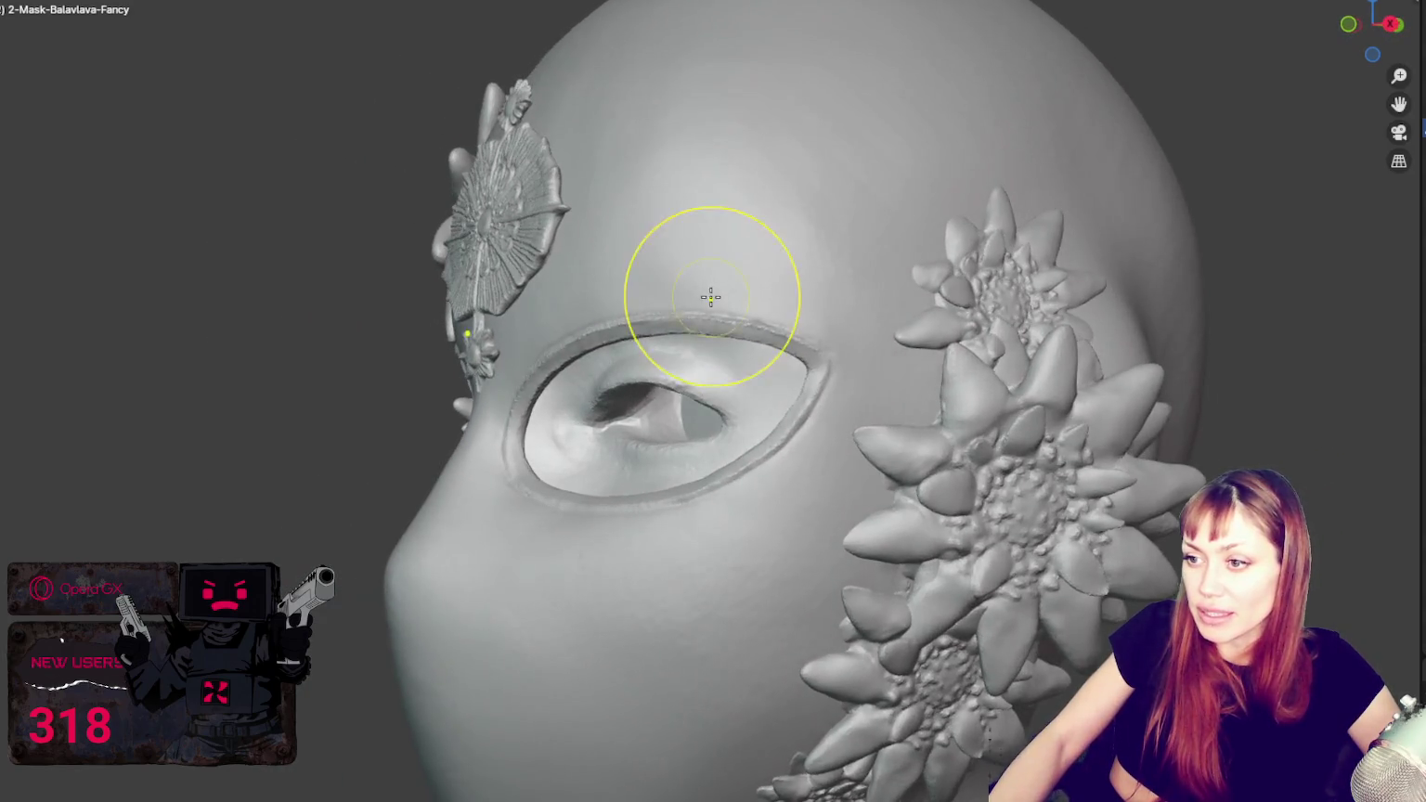
mouse_move(641, 337)
middle_mouse_down()
mouse_move(772, 221)
mouse_move(758, 207)
mouse_move(794, 206)
mouse_move(761, 216)
middle_mouse_up()
mouse_move(773, 217)
middle_mouse_down()
mouse_move(833, 244)
mouse_move(876, 318)
mouse_move(348, 411)
middle_mouse_up()
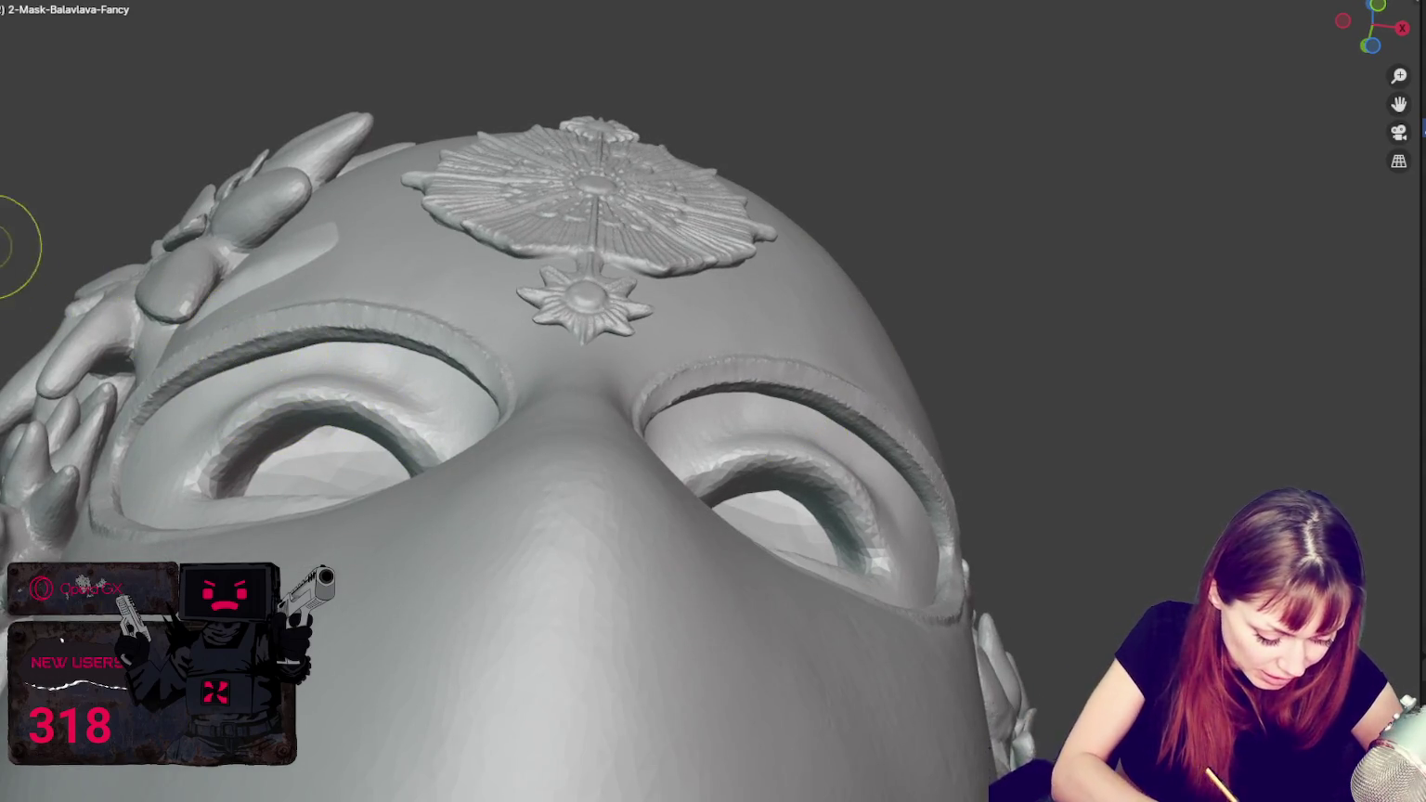
Step: Stroke the lower eye rims from a low angle with the Smooth and Crease brushes
mouse_move(269, 366)
middle_mouse_down()
mouse_move(263, 327)
mouse_move(226, 332)
mouse_move(288, 354)
mouse_move(287, 375)
middle_mouse_up()
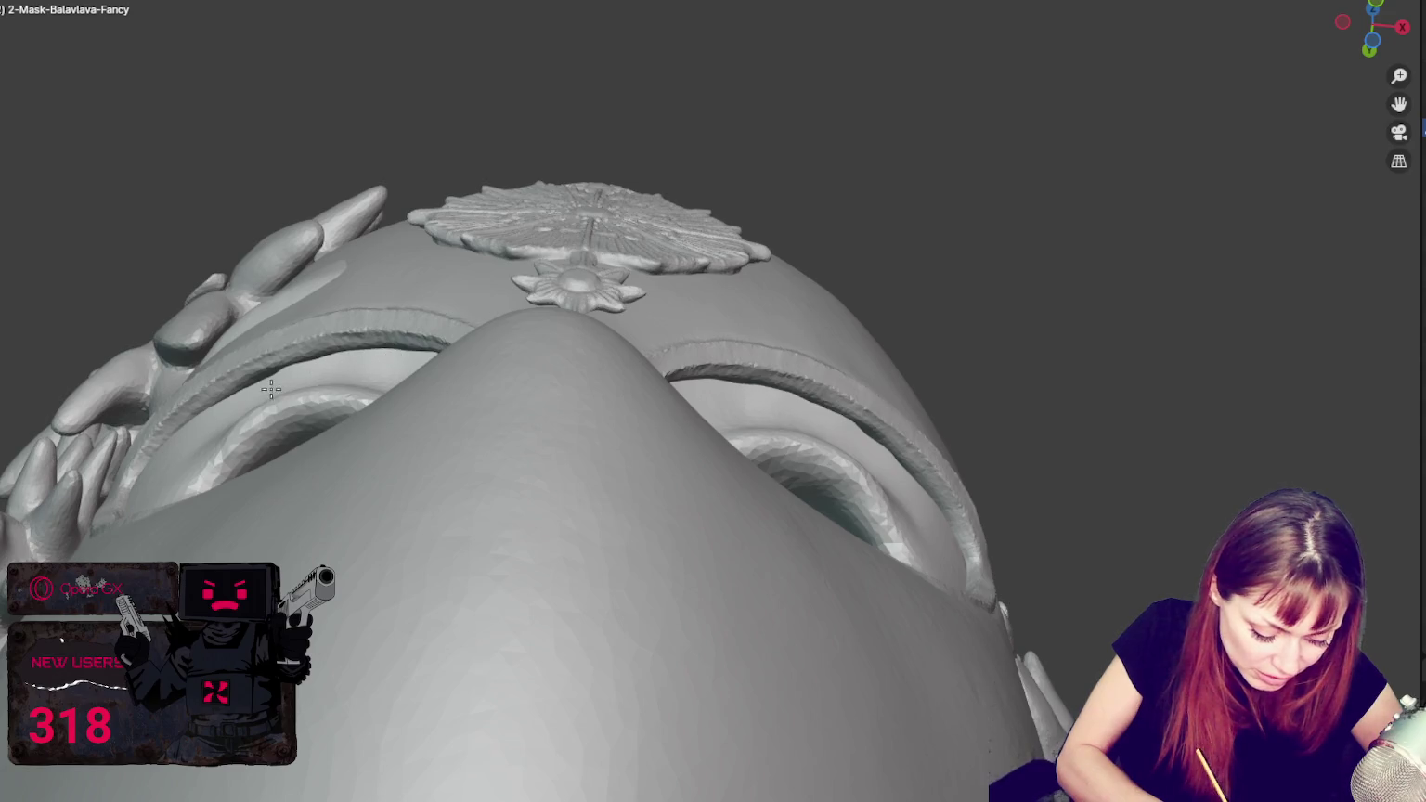
middle_click_drag(342, 368, 354, 436)
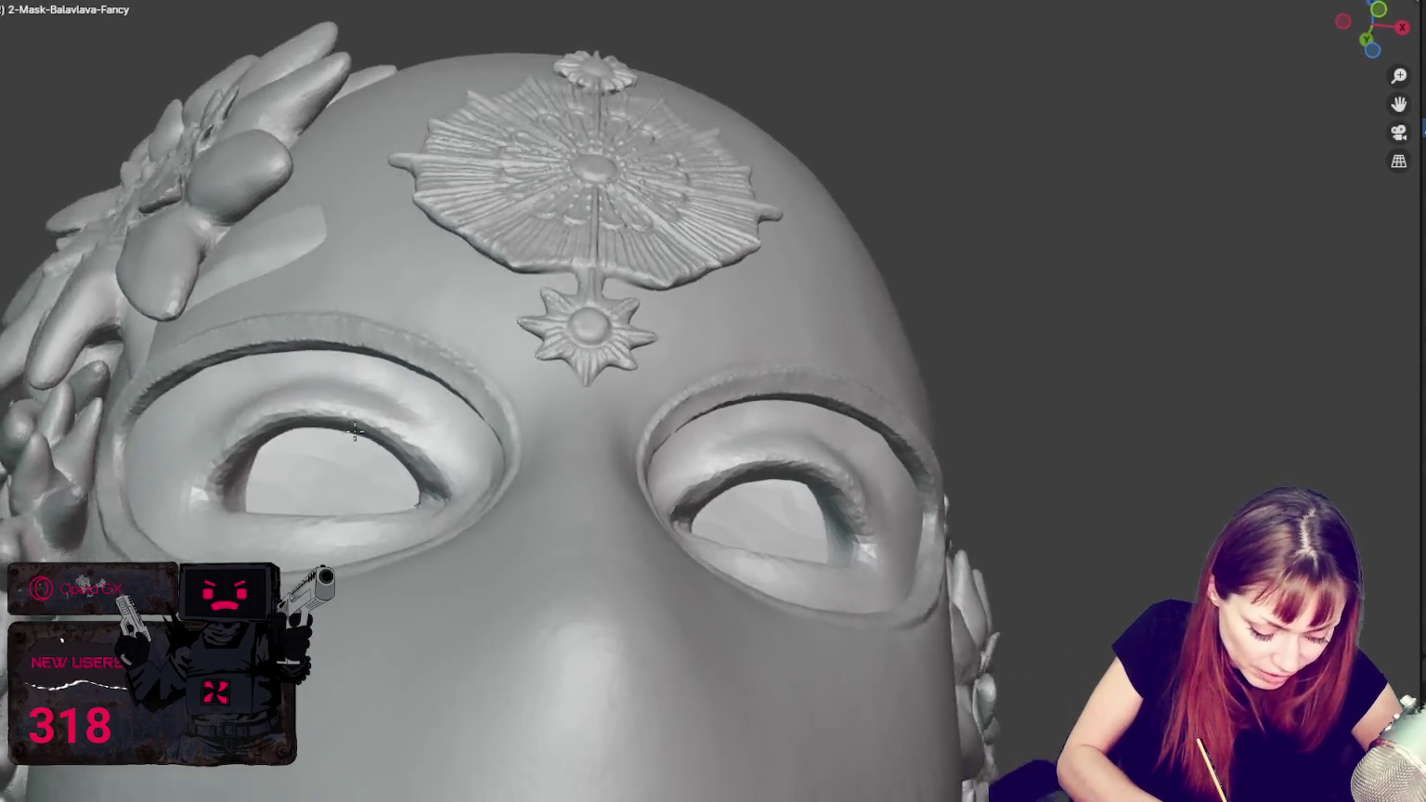
scroll(366, 511, "up", 3)
middle_click_drag(367, 511, 370, 566)
scroll(368, 619, "up", 2)
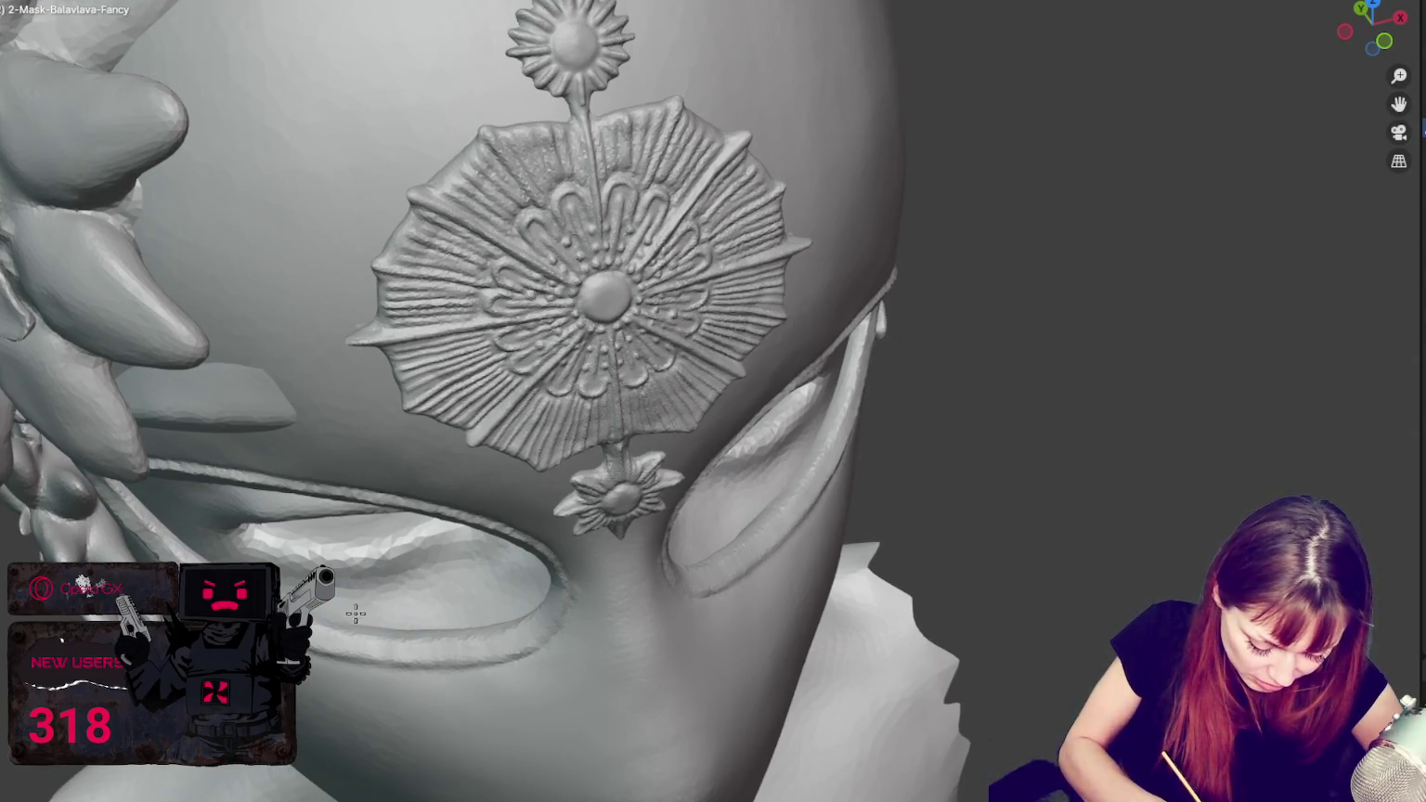
middle_click_drag(776, 533, 758, 514)
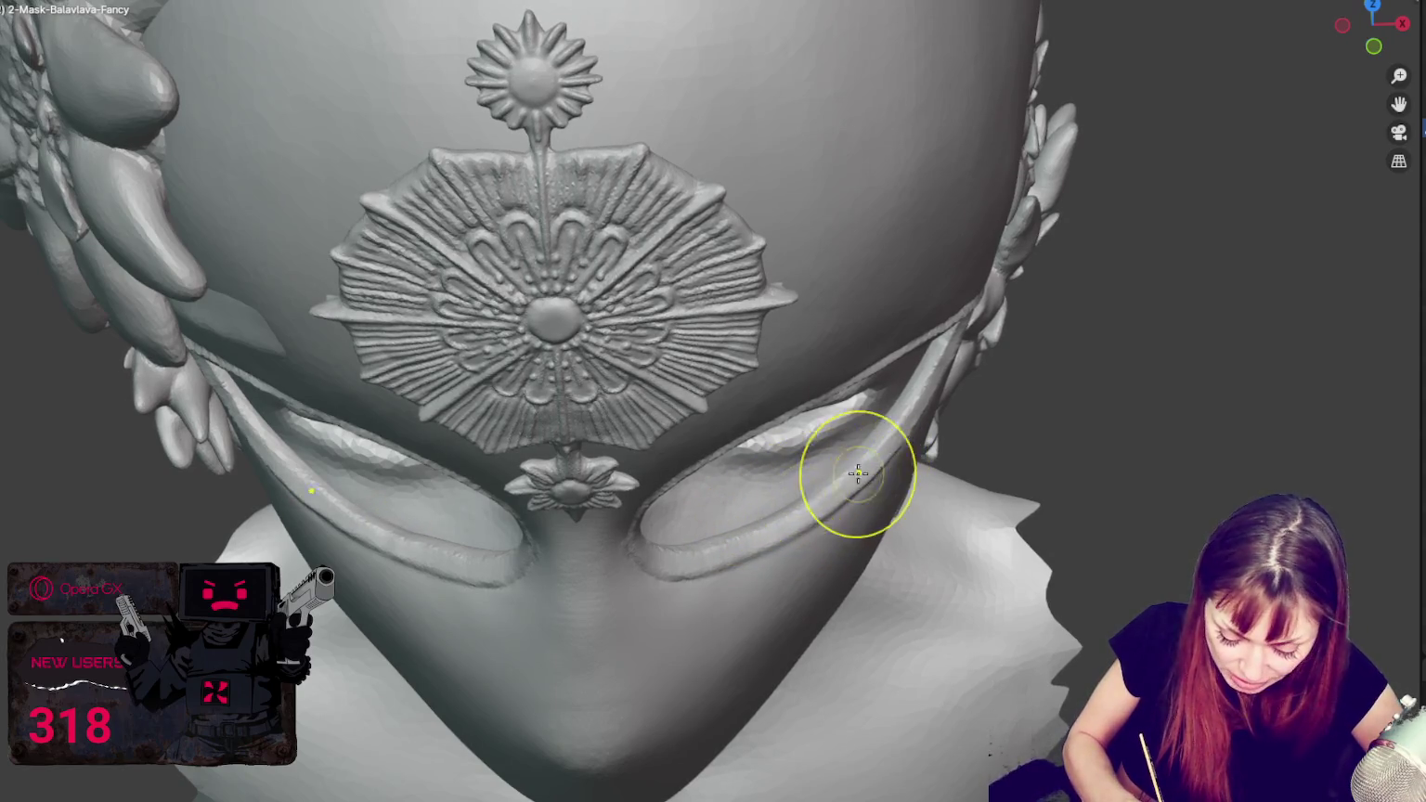
mouse_move(834, 462)
middle_mouse_down()
mouse_move(892, 440)
mouse_move(867, 548)
mouse_move(831, 494)
middle_mouse_up()
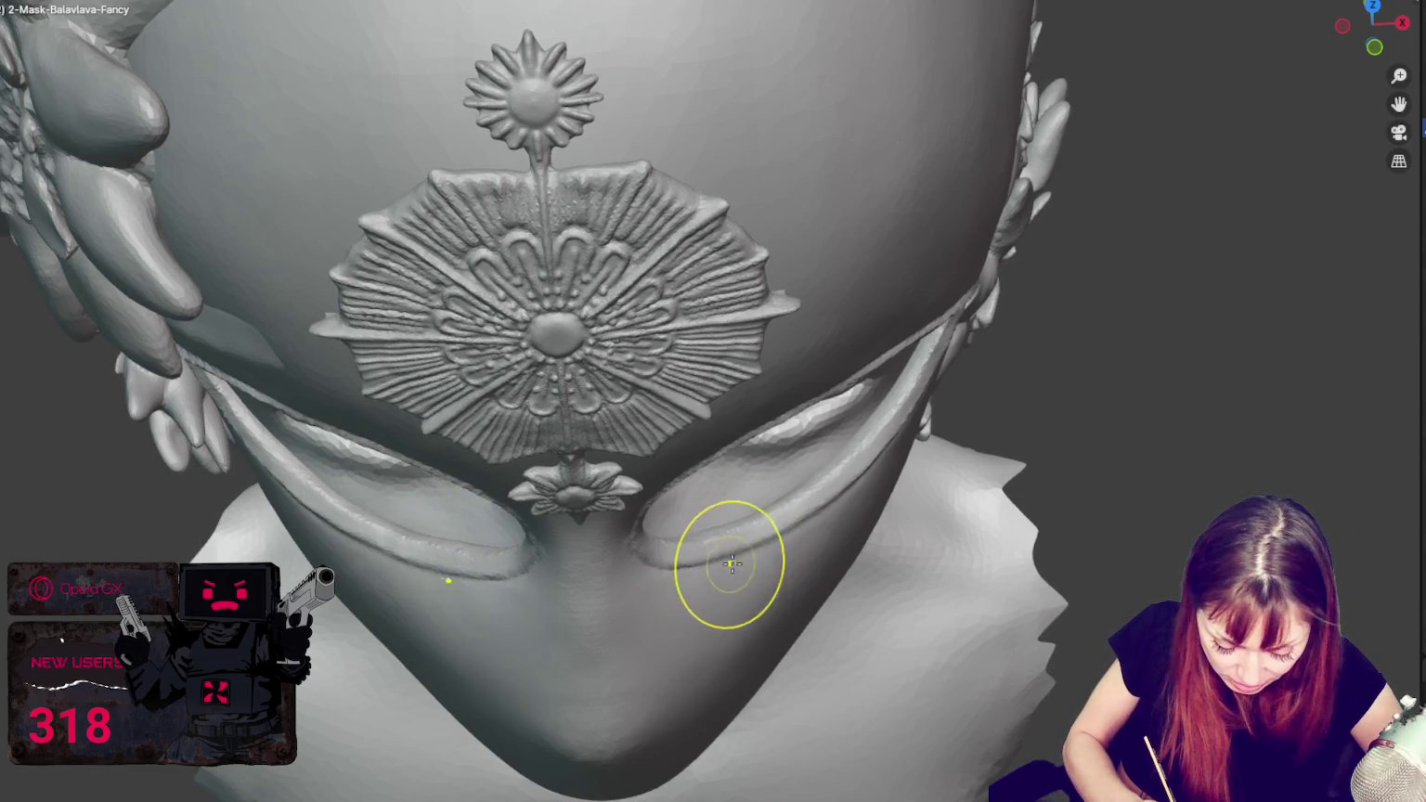
Step: Refine the right eye rim from above, then zoom out to a frontal view
mouse_move(437, 543)
middle_mouse_down()
mouse_move(394, 510)
mouse_move(310, 585)
middle_mouse_up()
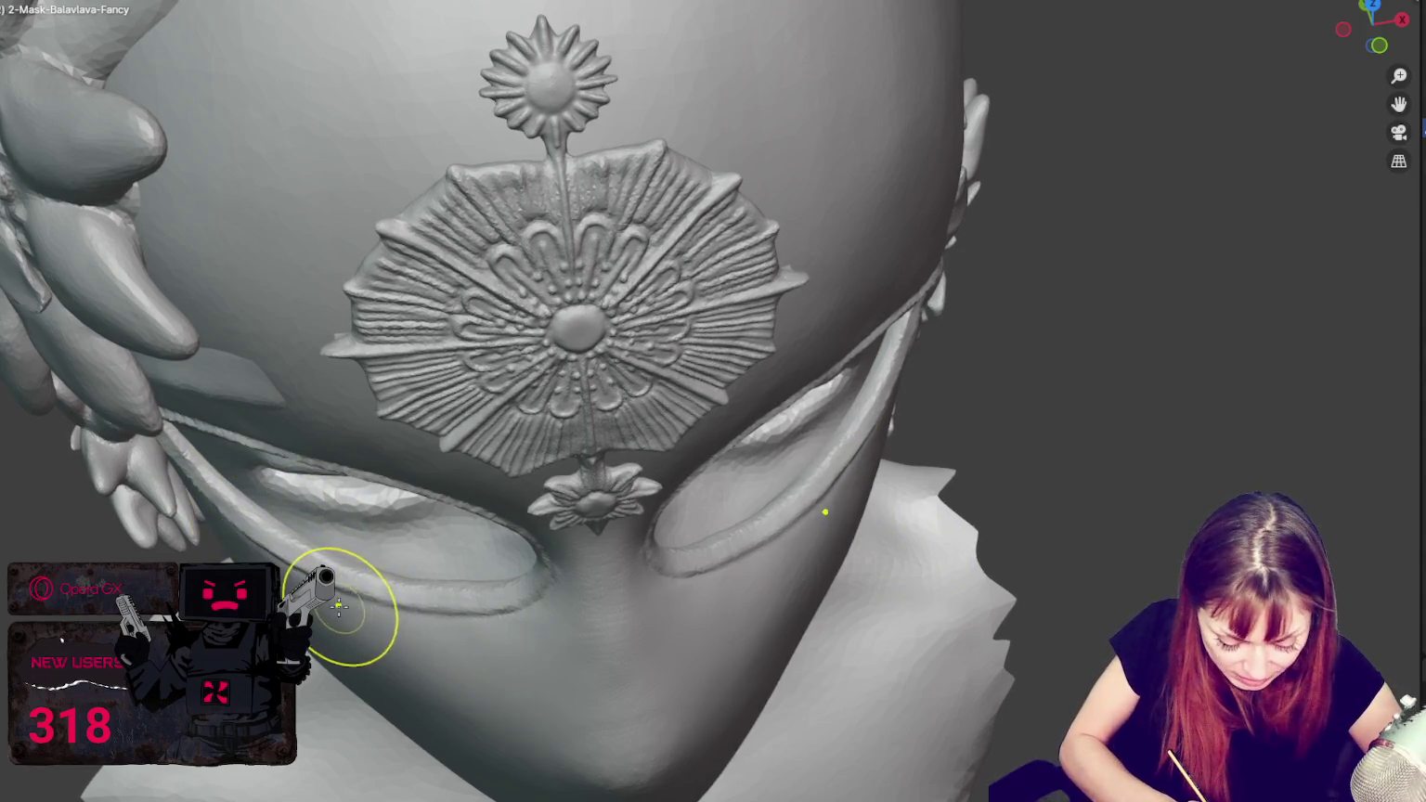
middle_click_drag(861, 588, 829, 574)
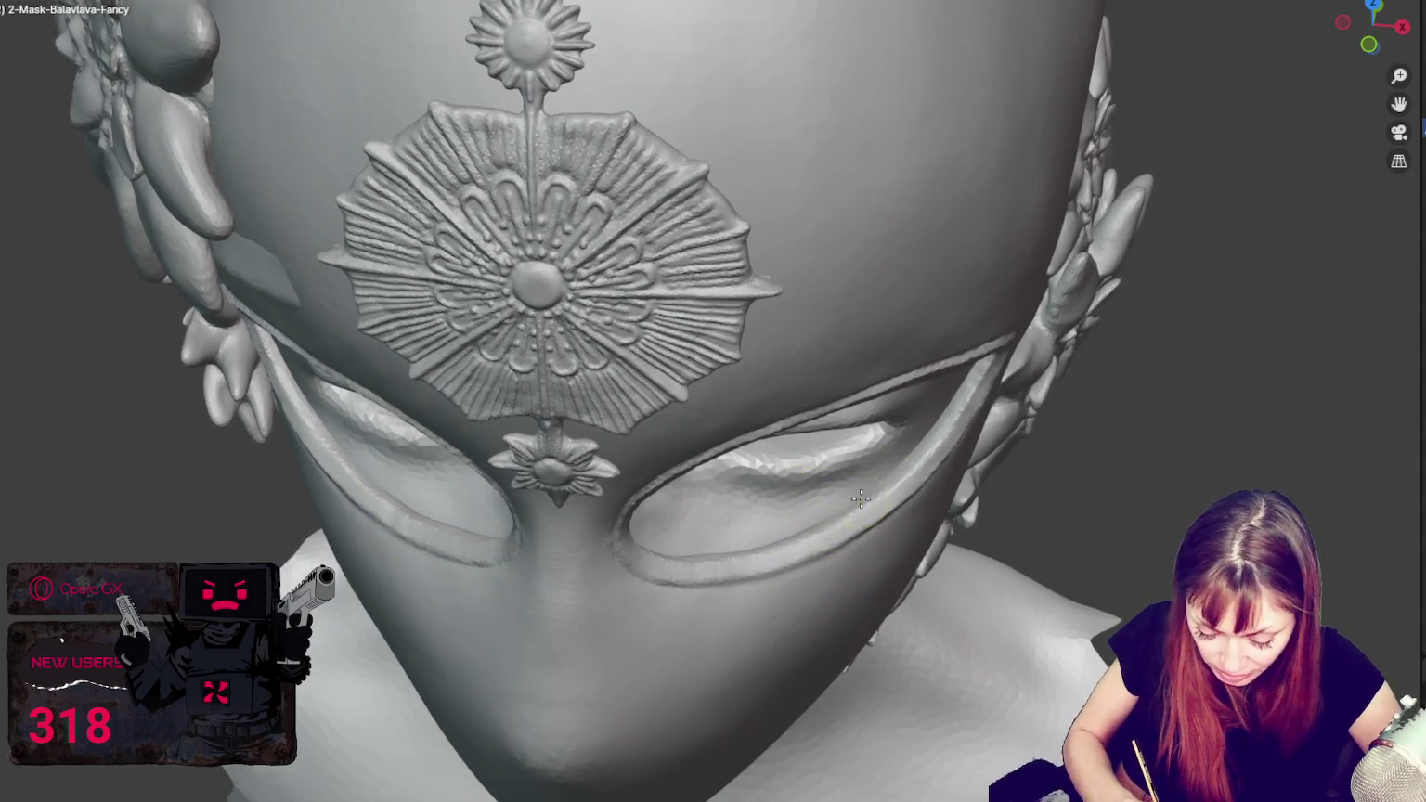
middle_click_drag(929, 454, 907, 446)
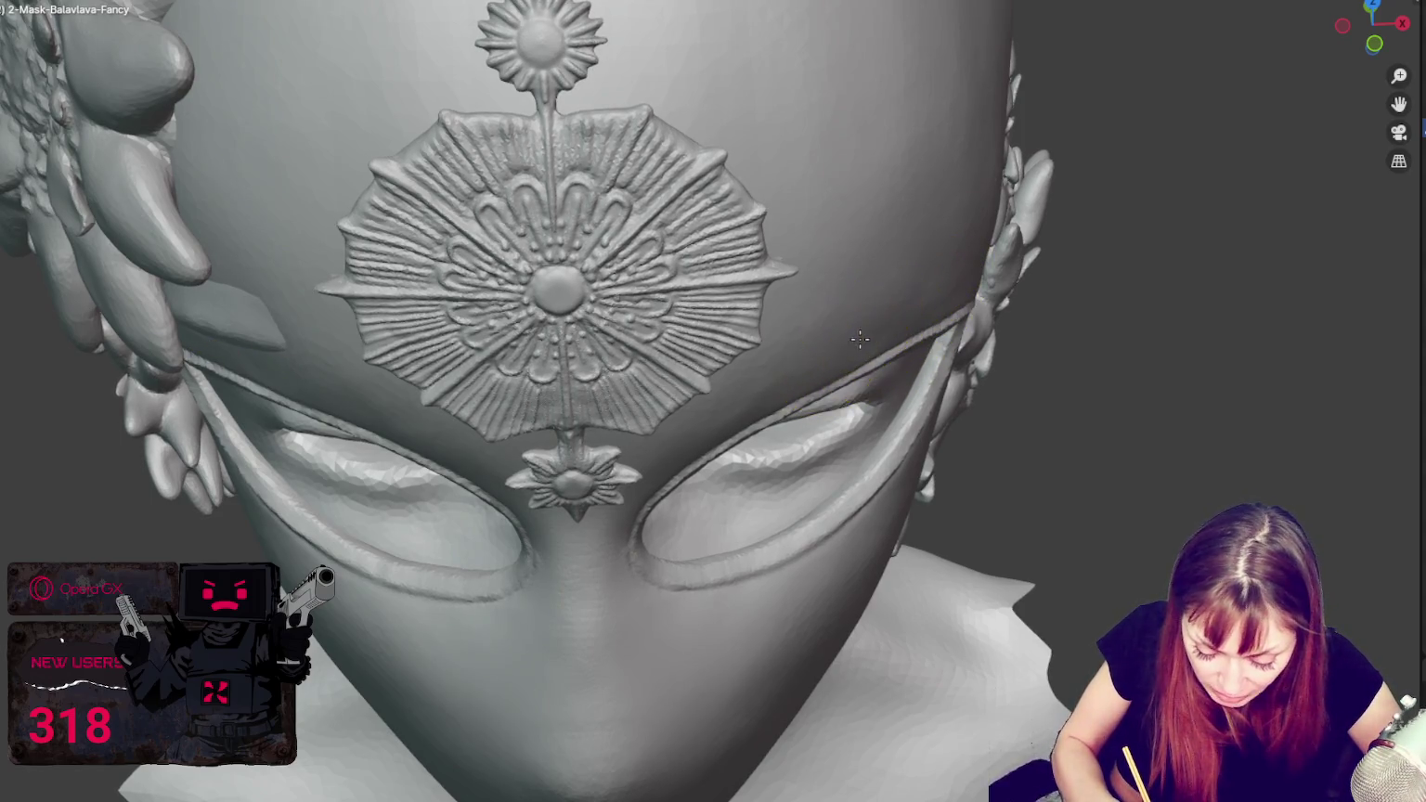
middle_click_drag(957, 287, 991, 303)
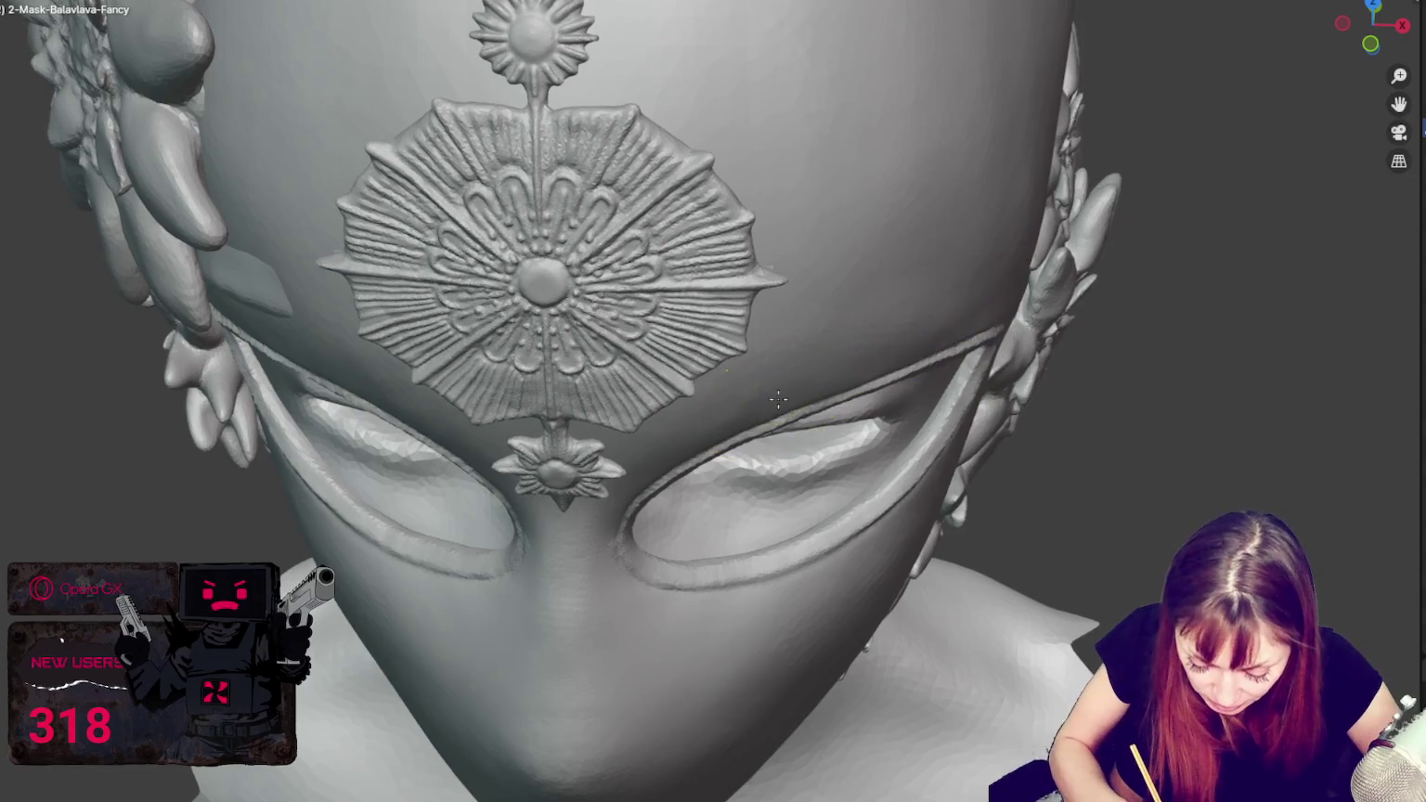
middle_click_drag(956, 348, 955, 279)
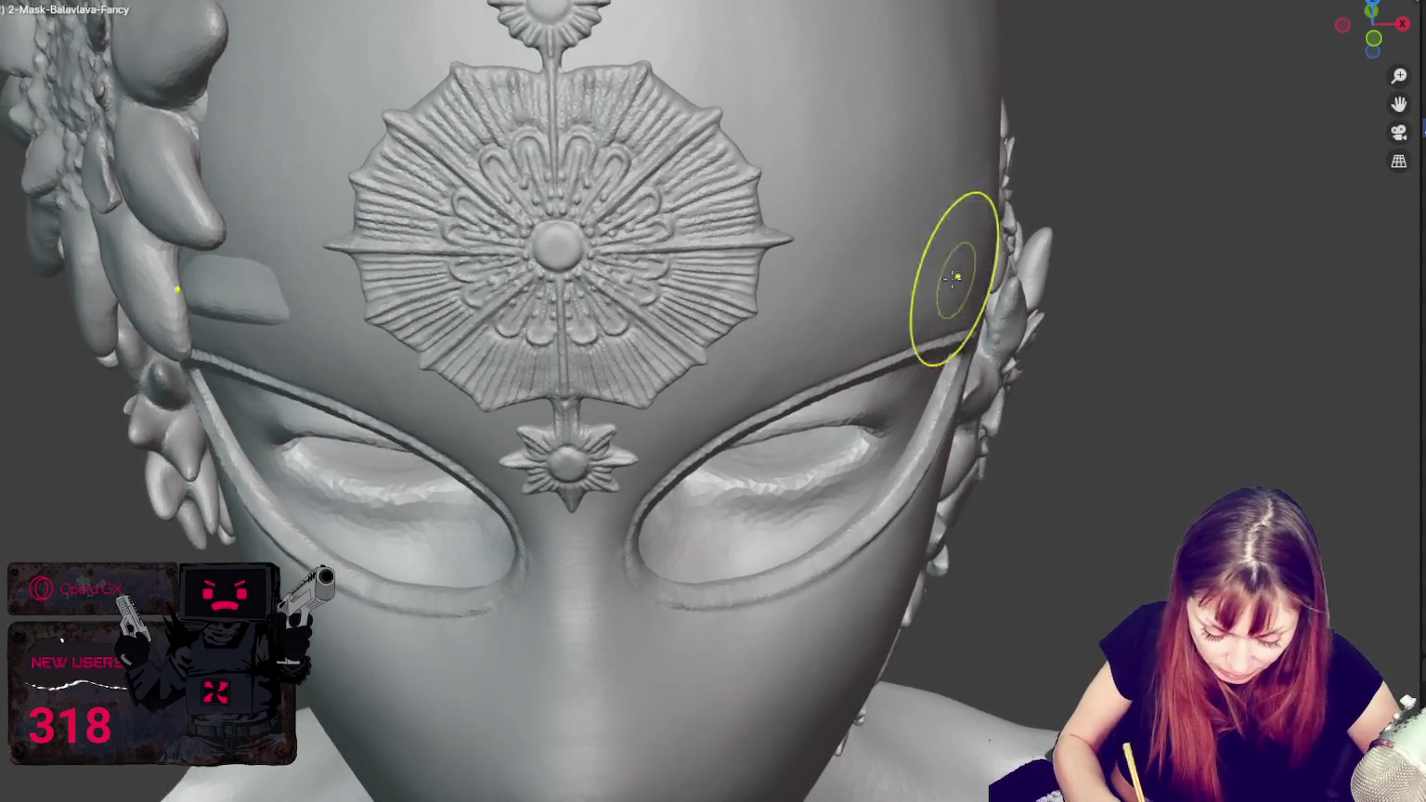
scroll(687, 357, "down", 5)
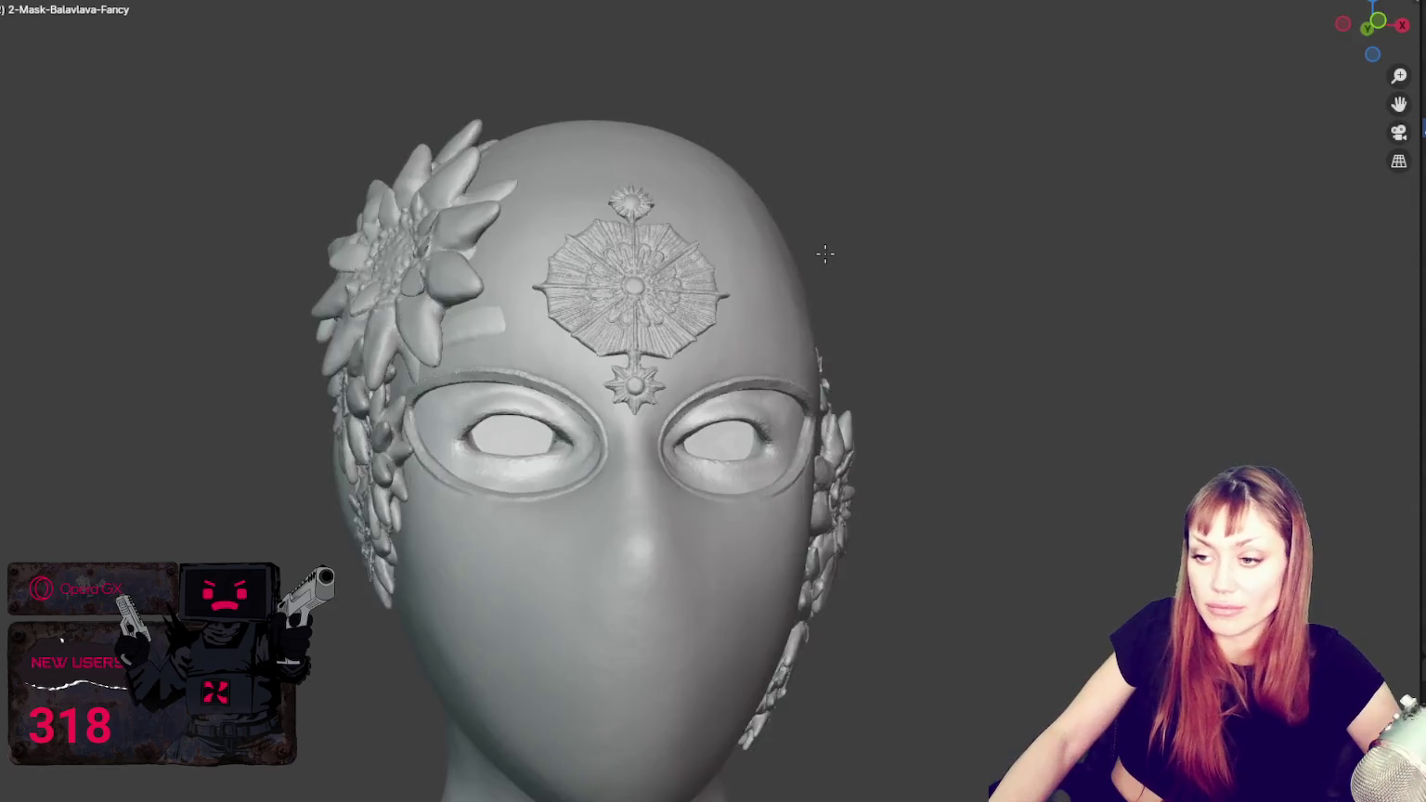
scroll(825, 254, "down", 2)
scroll(773, 468, "down", 3)
scroll(773, 468, "down", 1)
middle_click_drag(911, 348, 978, 374)
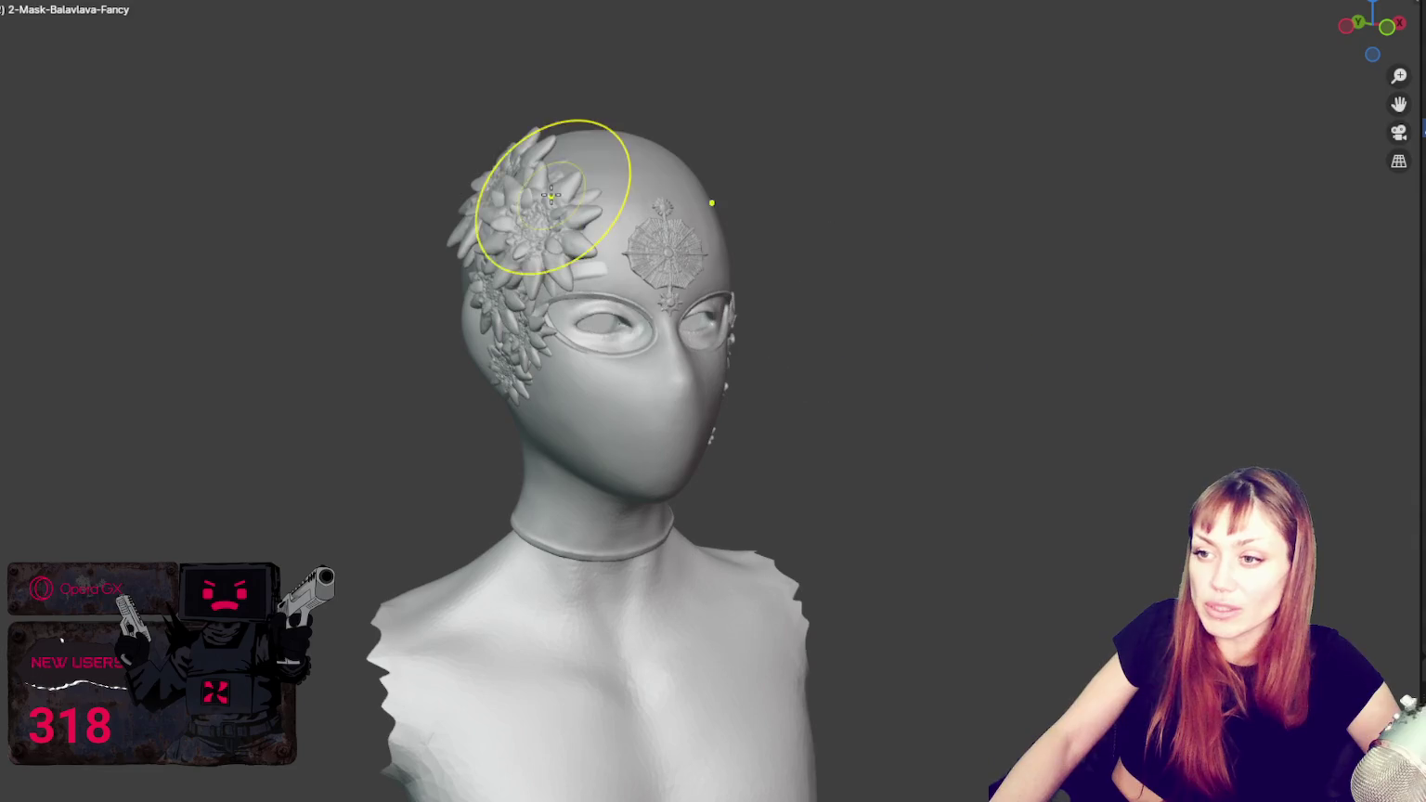
scroll(557, 279, "up", 4)
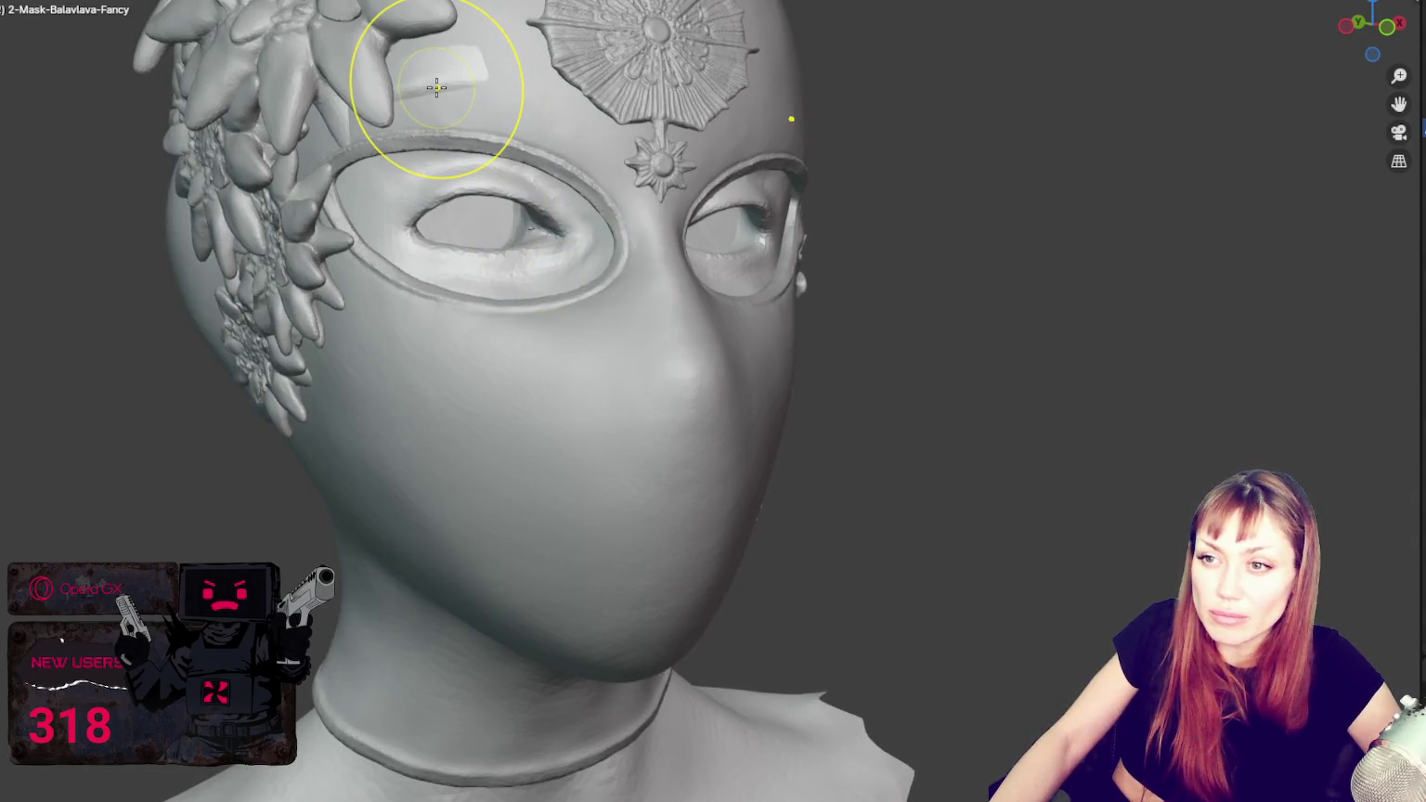
mouse_move(437, 87)
middle_mouse_down()
mouse_move(610, 340)
mouse_move(509, 298)
middle_mouse_up()
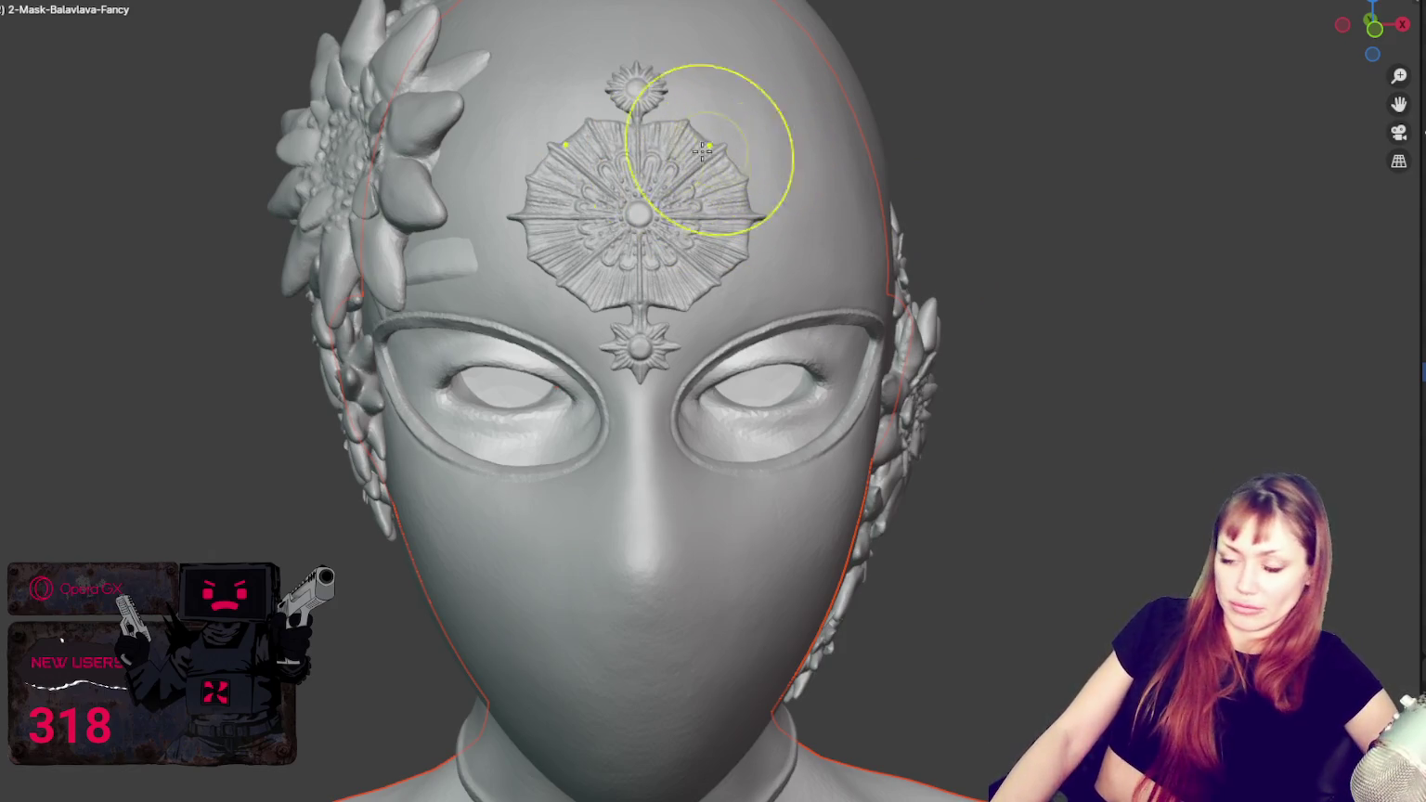
mouse_move(436, 243)
left_mouse_down()
mouse_move(461, 258)
mouse_move(630, 253)
left_mouse_up()
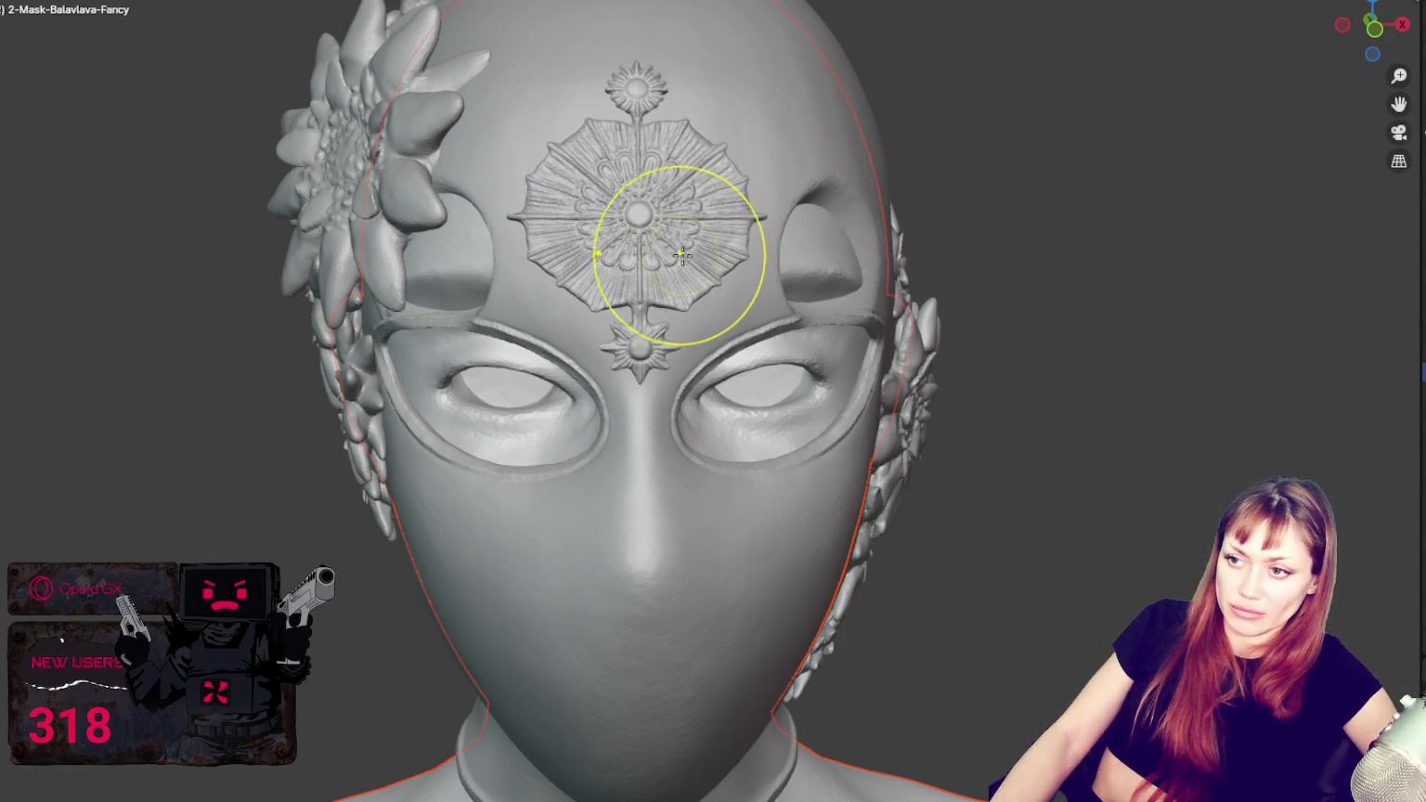
key("ctrl+z")
key("ctrl+z")
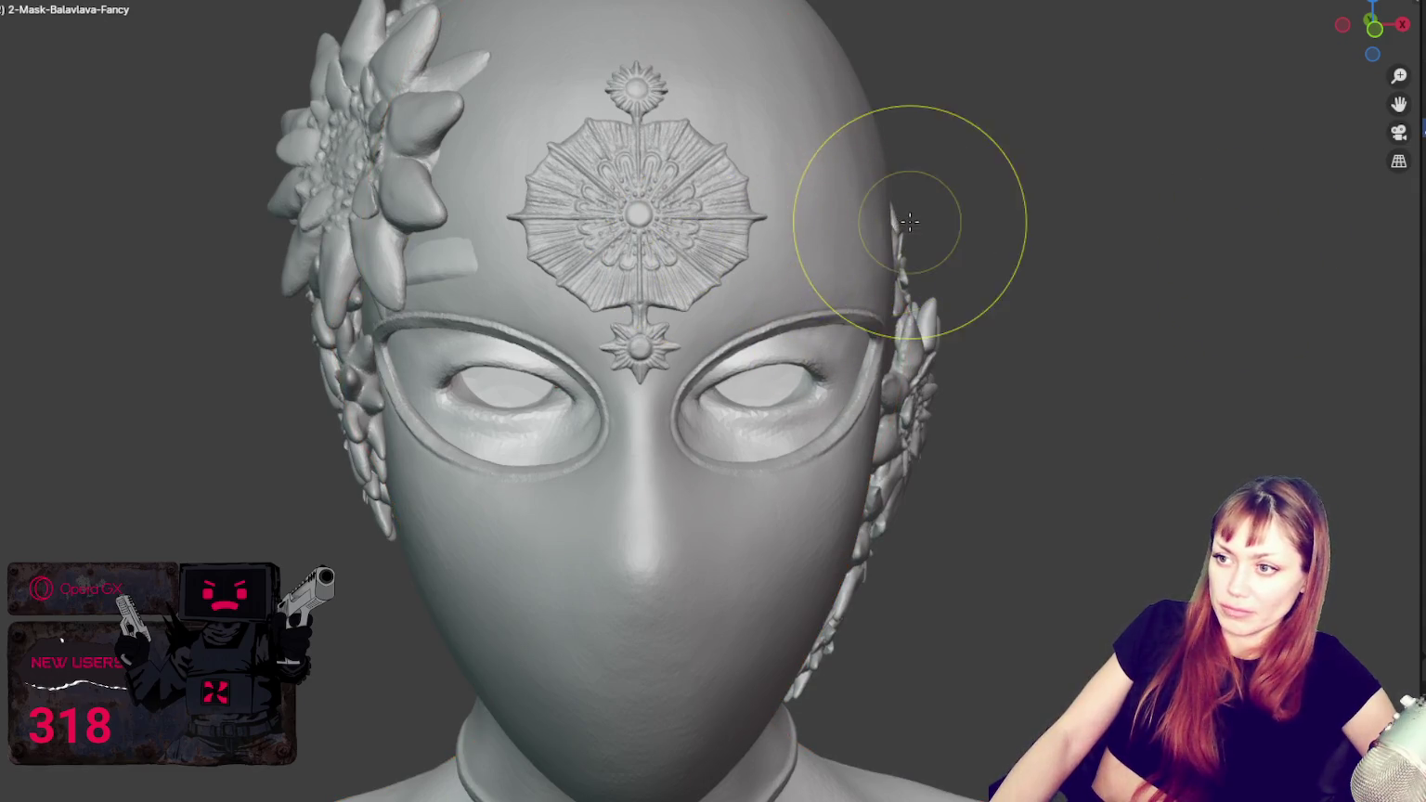
key("ctrl+z")
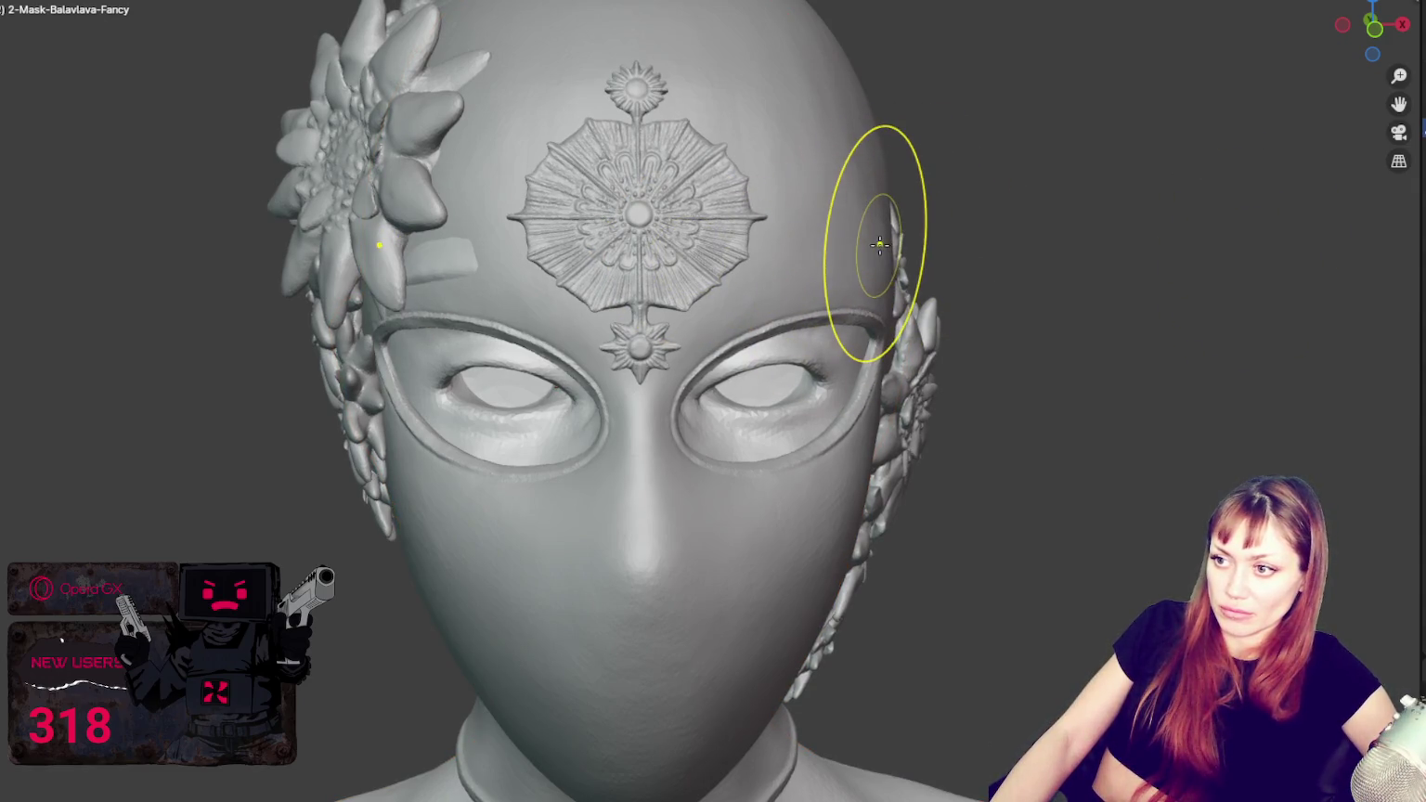
mouse_move(851, 253)
middle_mouse_down()
mouse_move(653, 281)
mouse_move(901, 307)
mouse_move(390, 270)
middle_mouse_up()
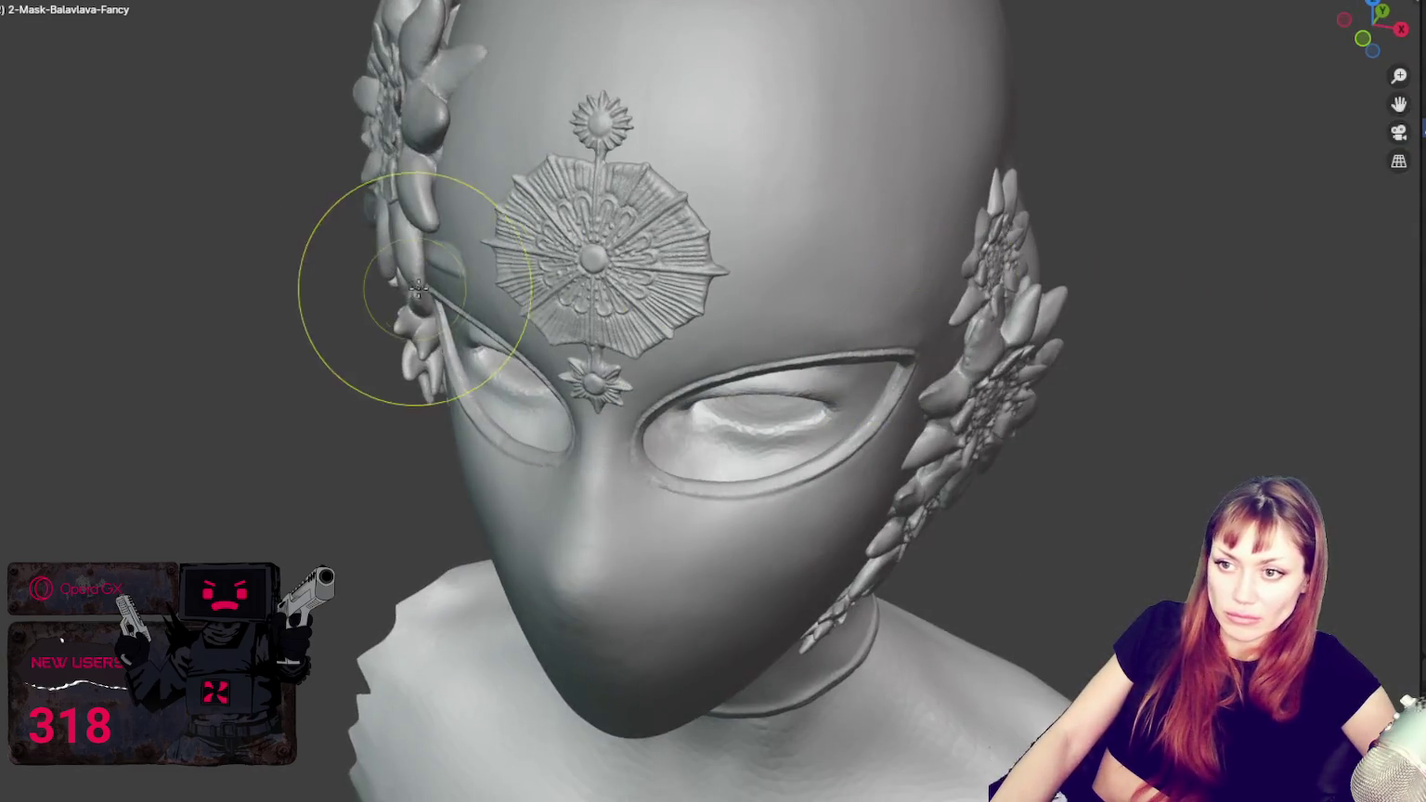
key("alt+q")
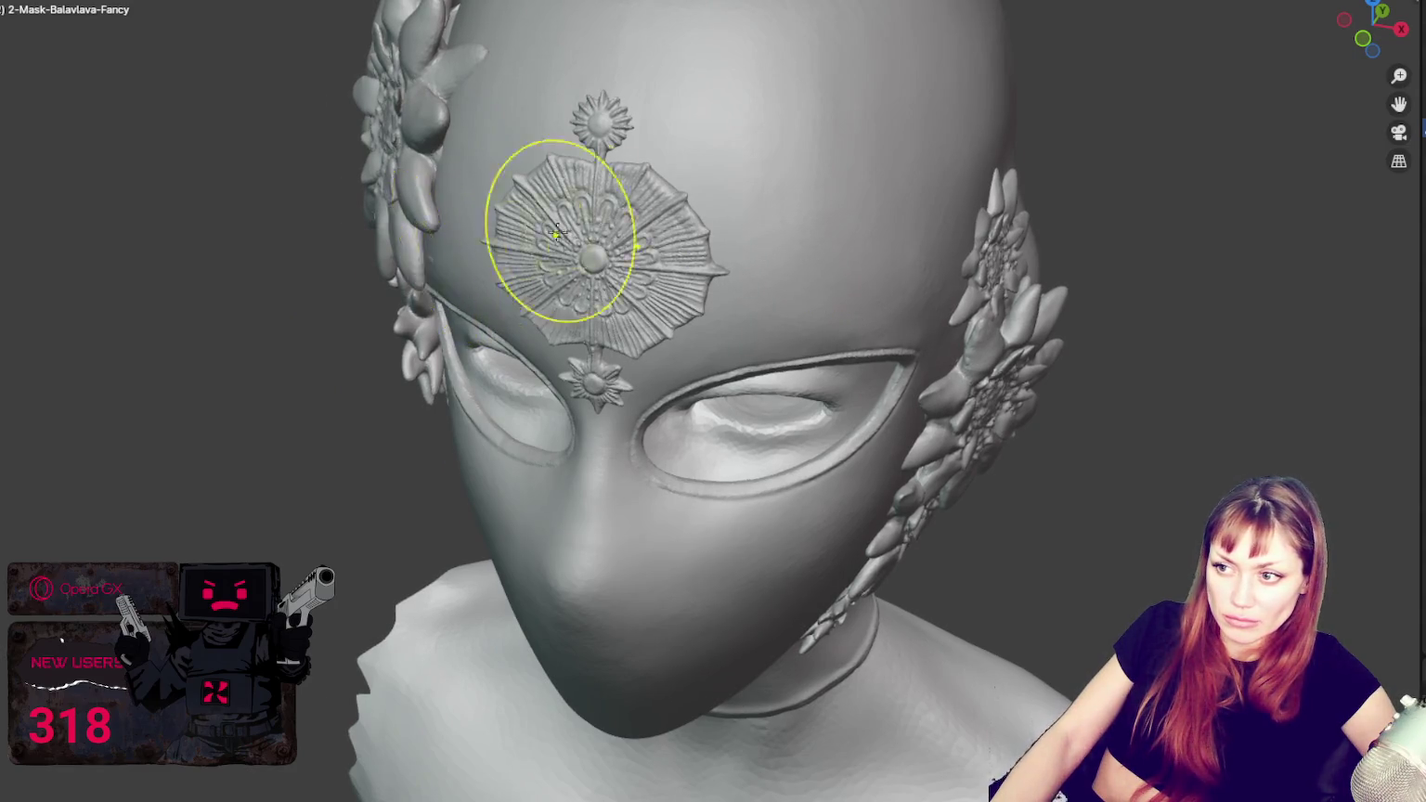
middle_click_drag(558, 232, 589, 177)
scroll(809, 121, "down", 5)
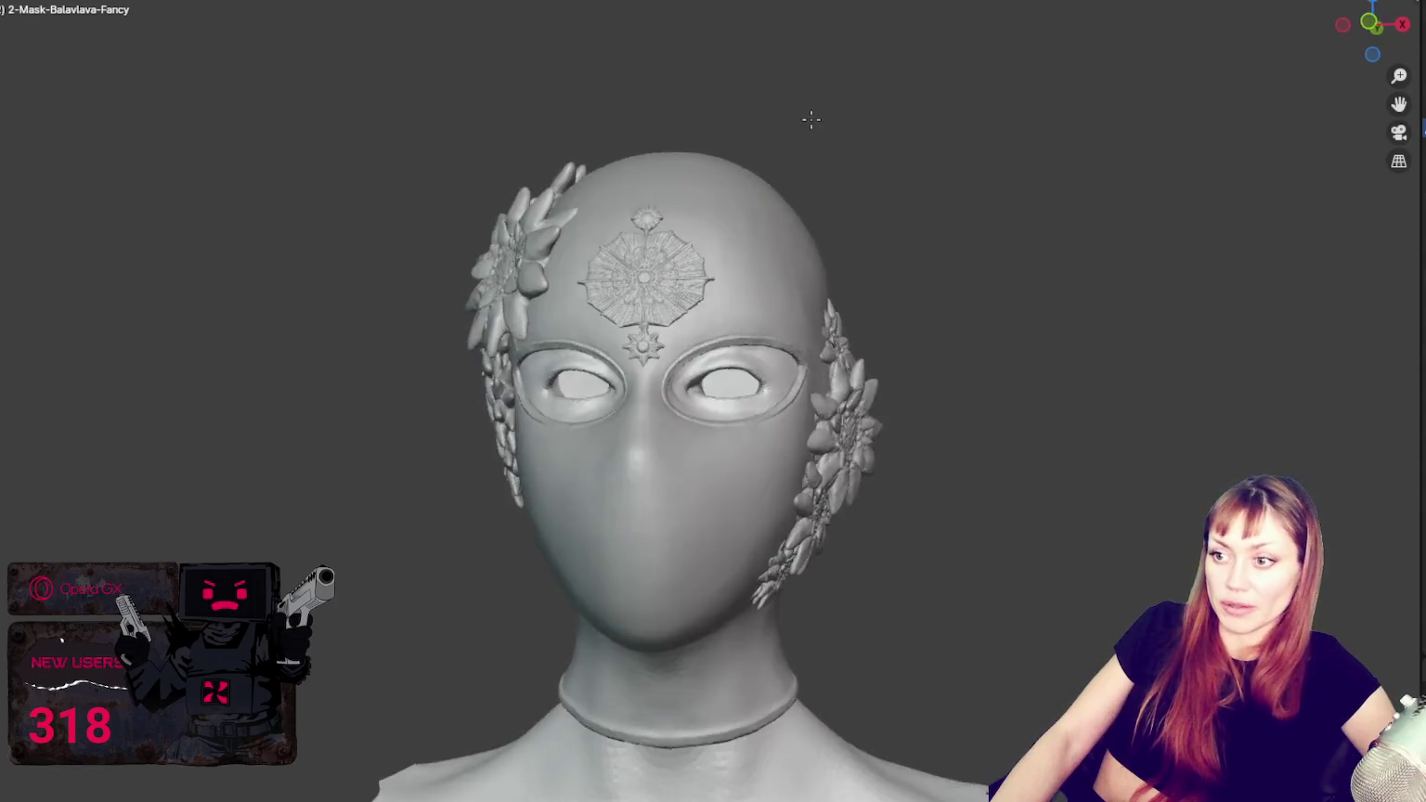
scroll(849, 148, "down", 1)
scroll(872, 259, "down", 1)
scroll(871, 258, "up", 1)
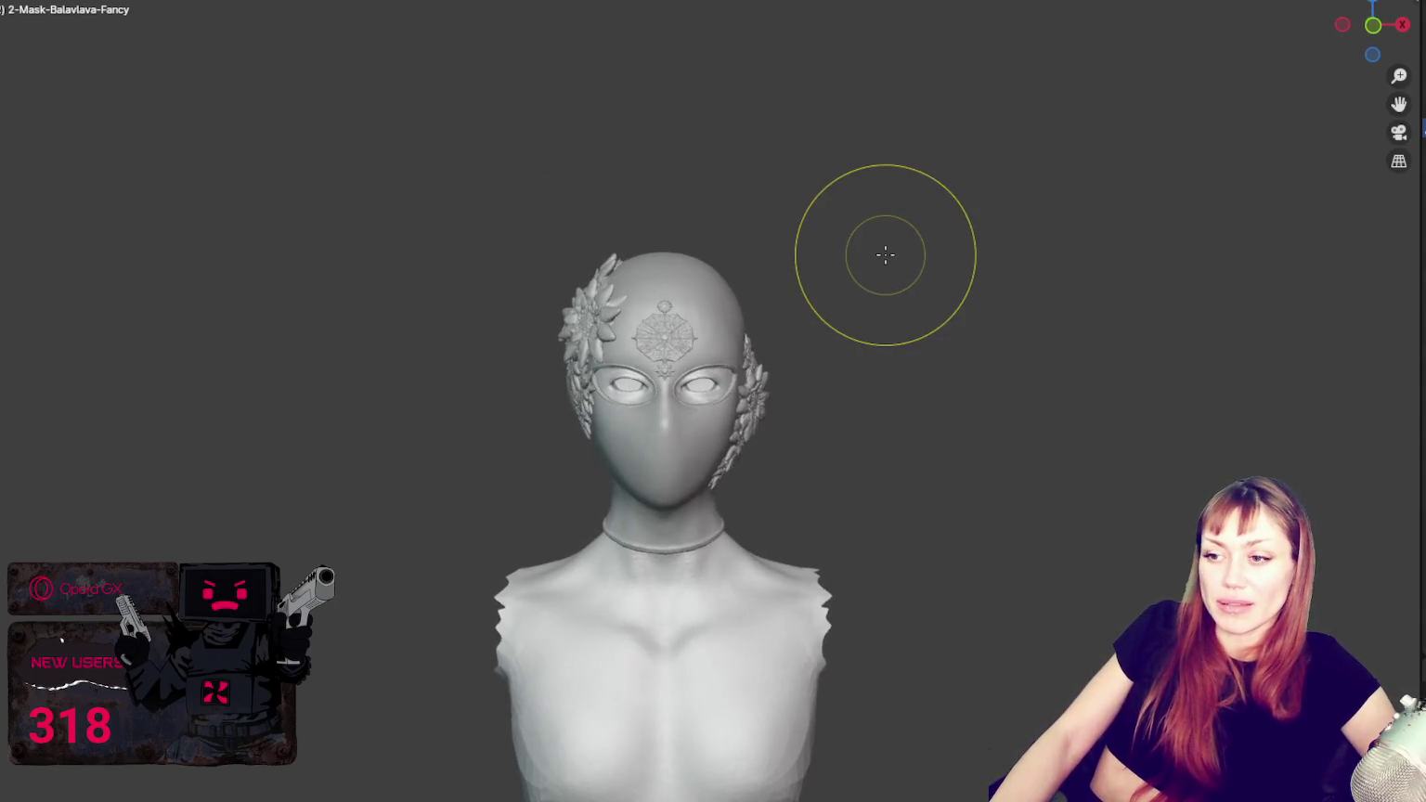
scroll(882, 255, "up", 2)
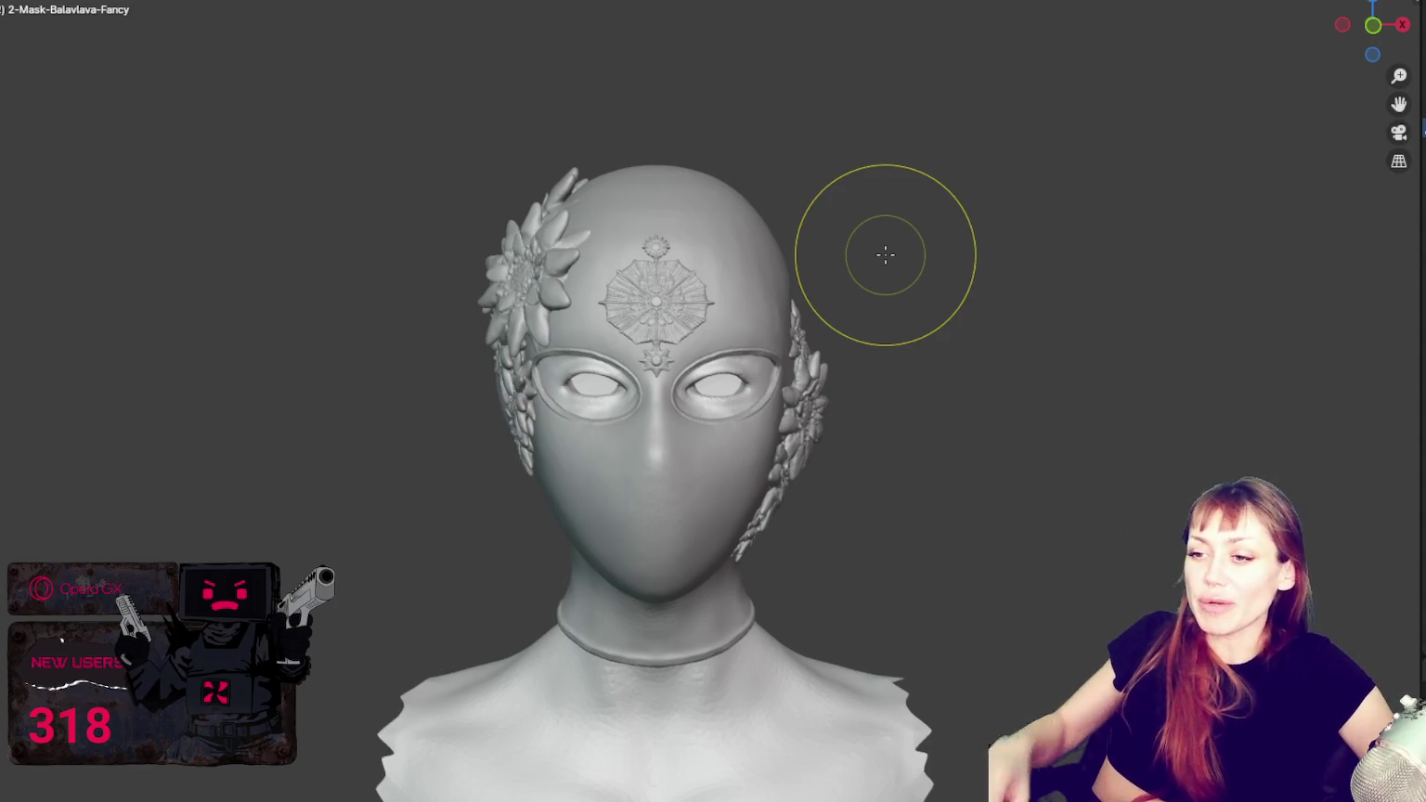
scroll(738, 455, "up", 5)
Step: Clean up an eye opening's lower rim up close, shrinking the brush radius with F
mouse_move(764, 447)
middle_mouse_down()
mouse_move(809, 411)
mouse_move(913, 407)
mouse_move(1061, 452)
mouse_move(1023, 421)
mouse_move(1001, 429)
mouse_move(1106, 415)
mouse_move(1137, 393)
mouse_move(679, 458)
mouse_move(988, 445)
mouse_move(957, 455)
middle_mouse_up()
scroll(742, 461, "up", 6)
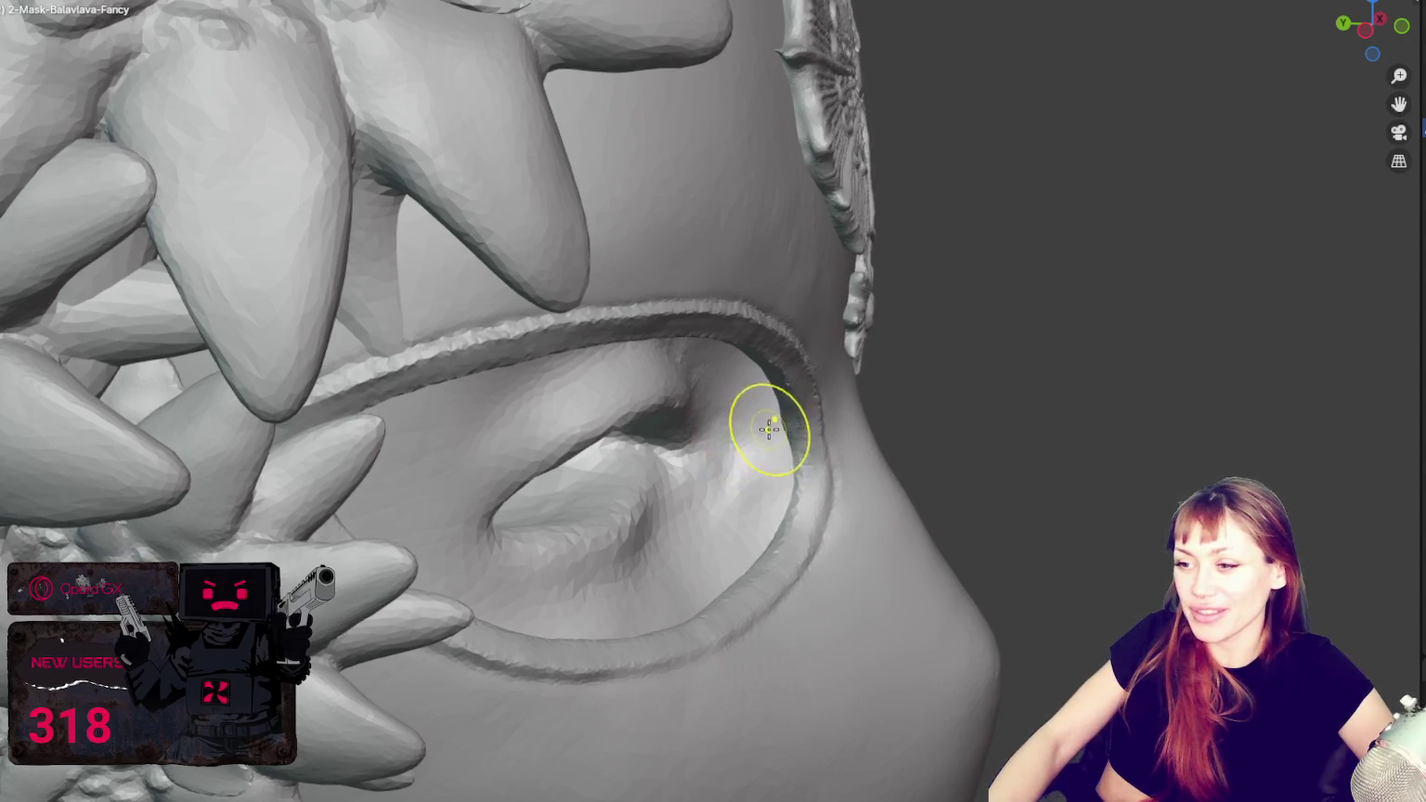
mouse_move(771, 427)
middle_mouse_down()
mouse_move(1070, 416)
mouse_move(731, 405)
middle_mouse_up()
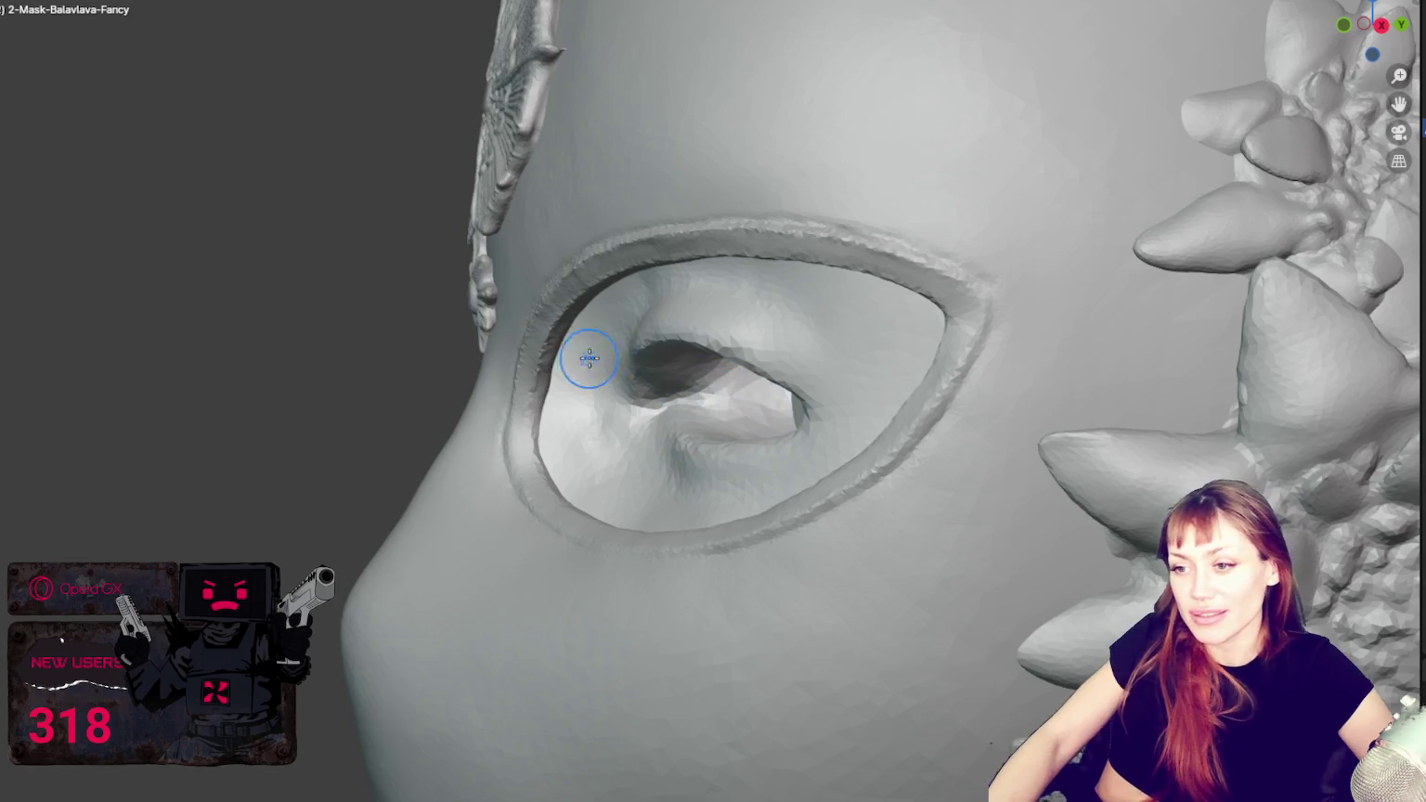
middle_click_drag(563, 400, 571, 392)
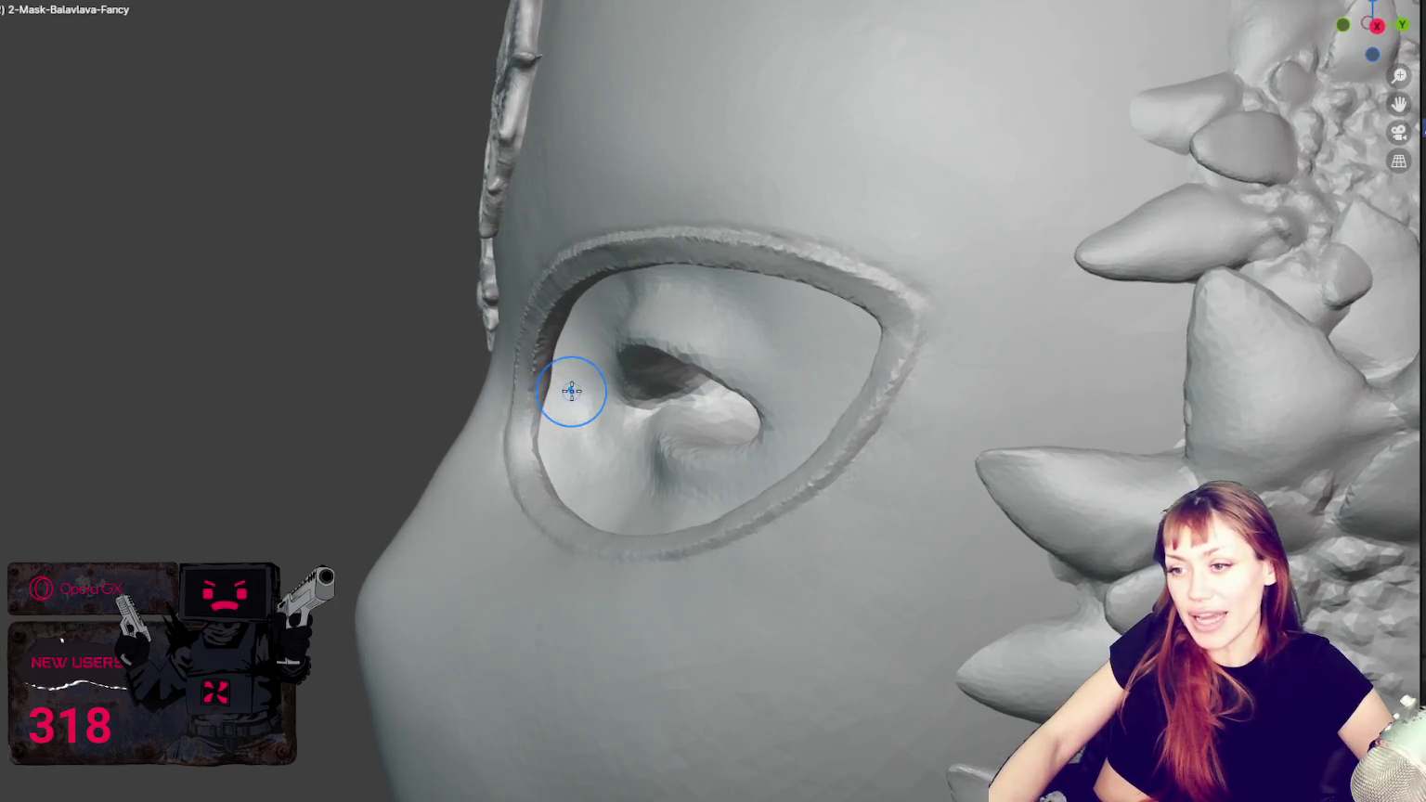
mouse_move(324, 9)
middle_mouse_down()
mouse_move(288, 359)
mouse_move(560, 366)
mouse_move(557, 339)
mouse_move(659, 338)
middle_mouse_up()
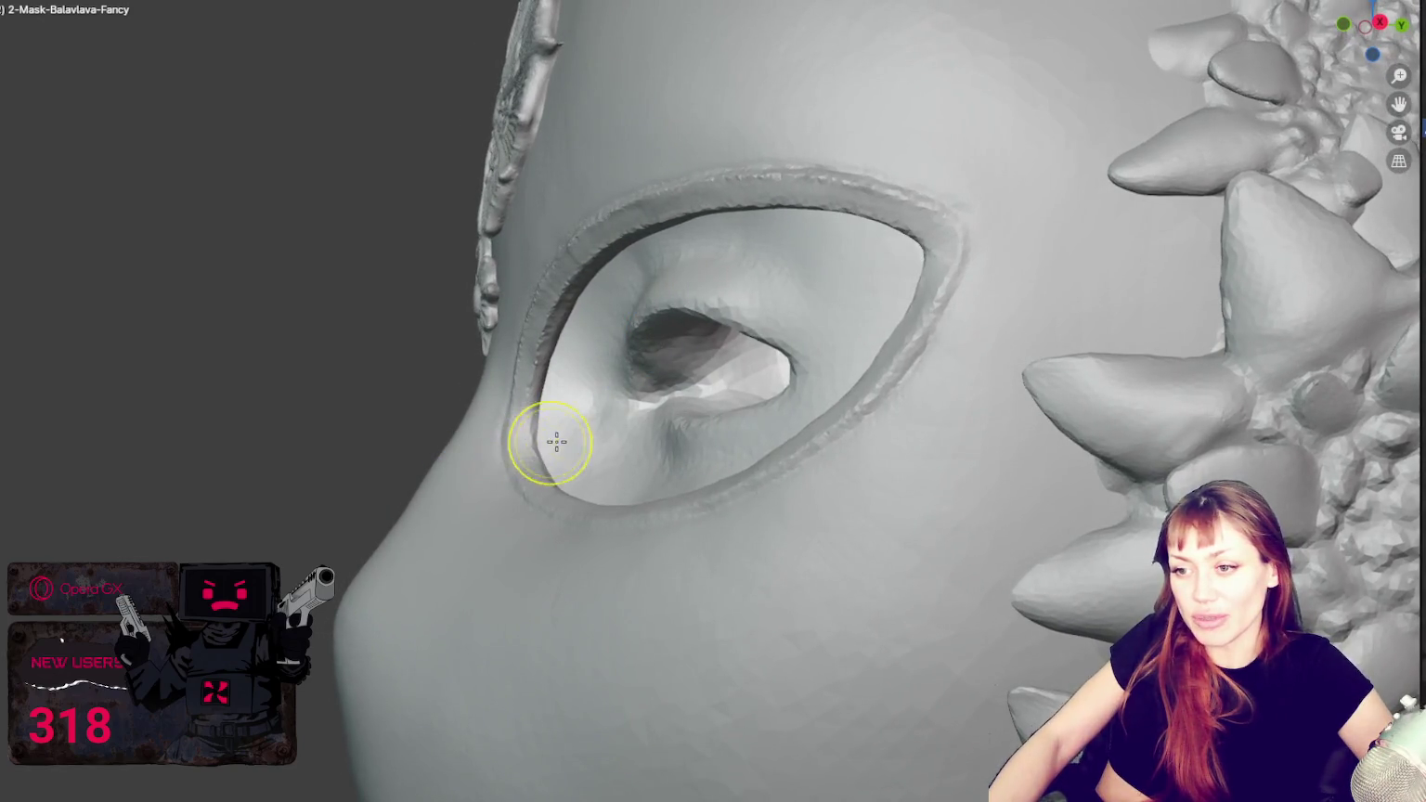
middle_click_drag(555, 442, 593, 497)
key("f")
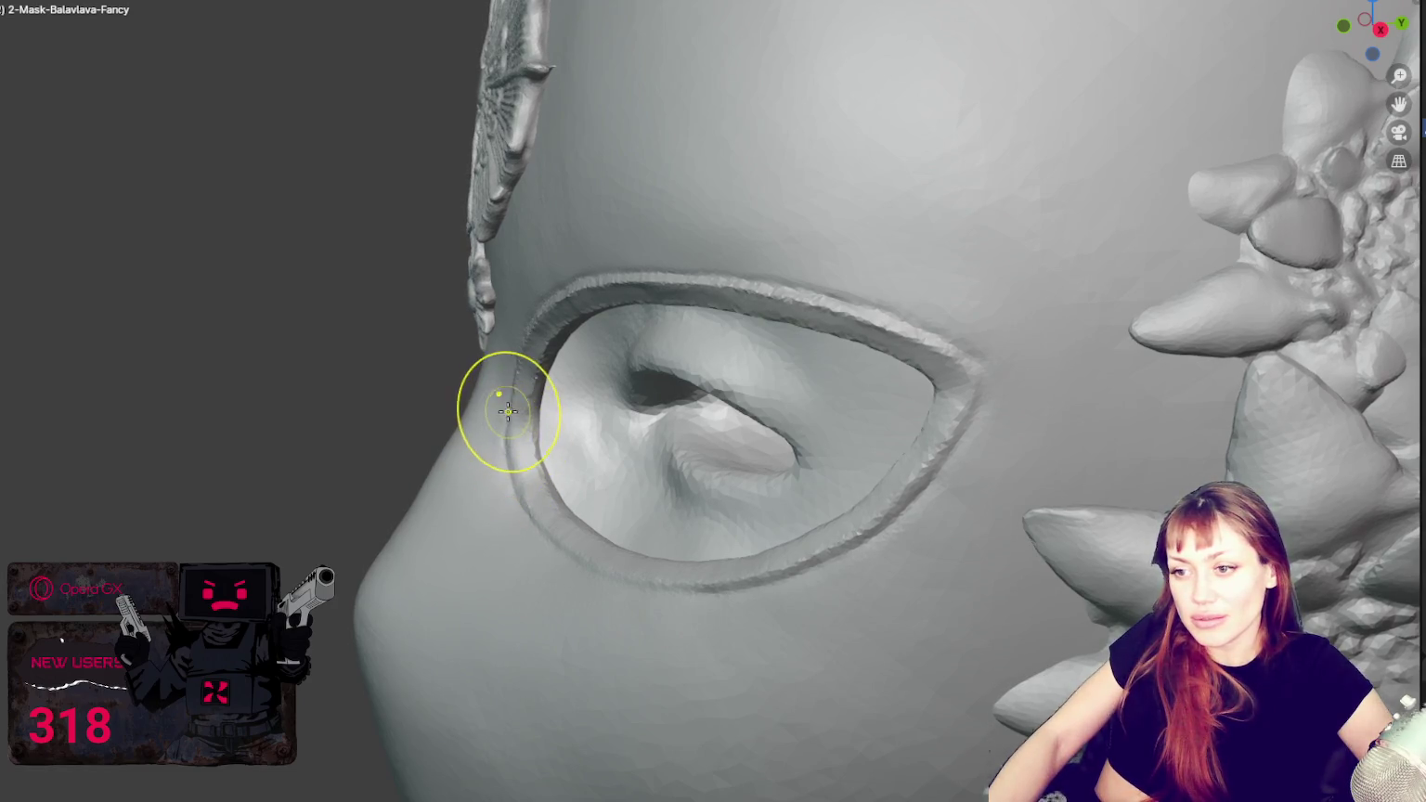
middle_click_drag(536, 454, 555, 454)
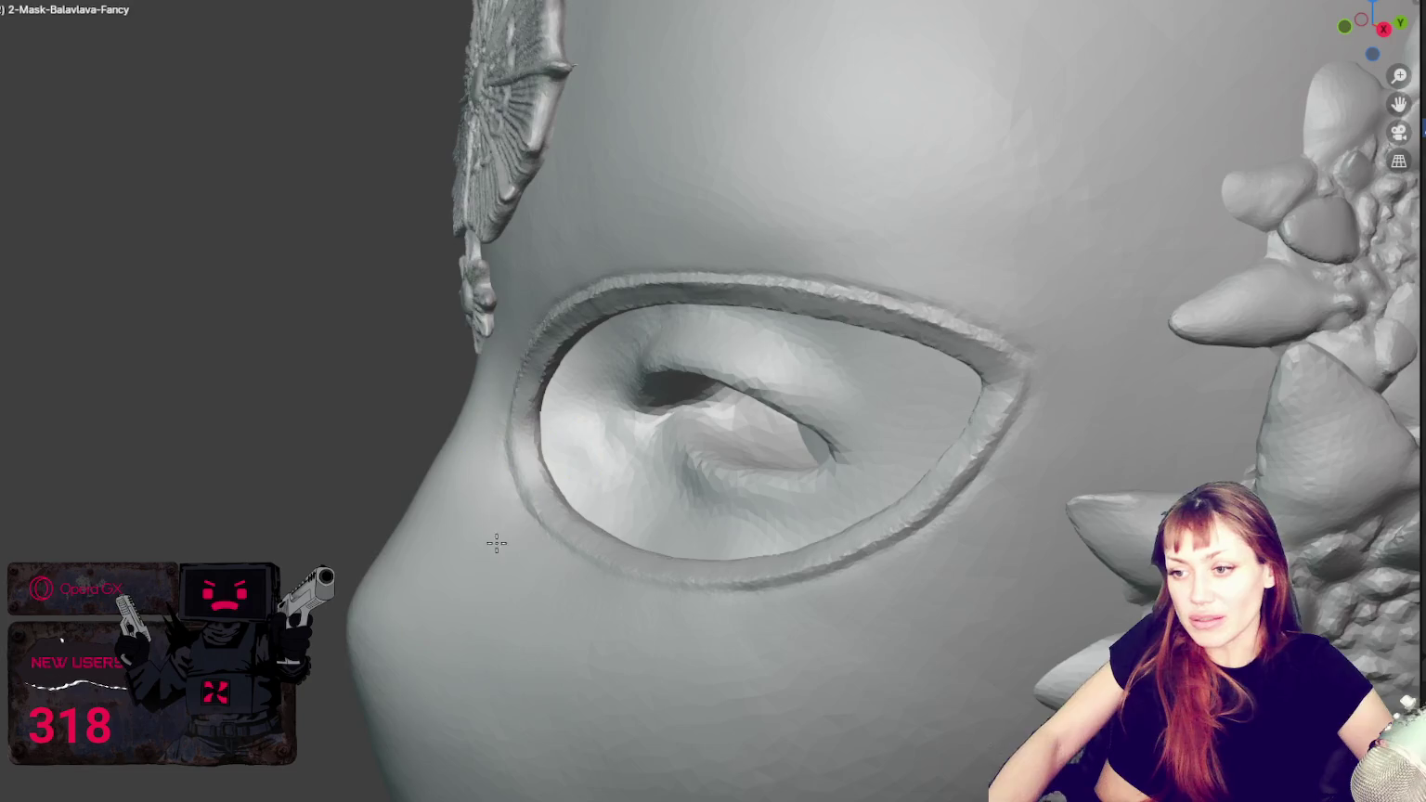
Step: Refine the eye rims from numpad front views of the whole mask
key("KP_1")
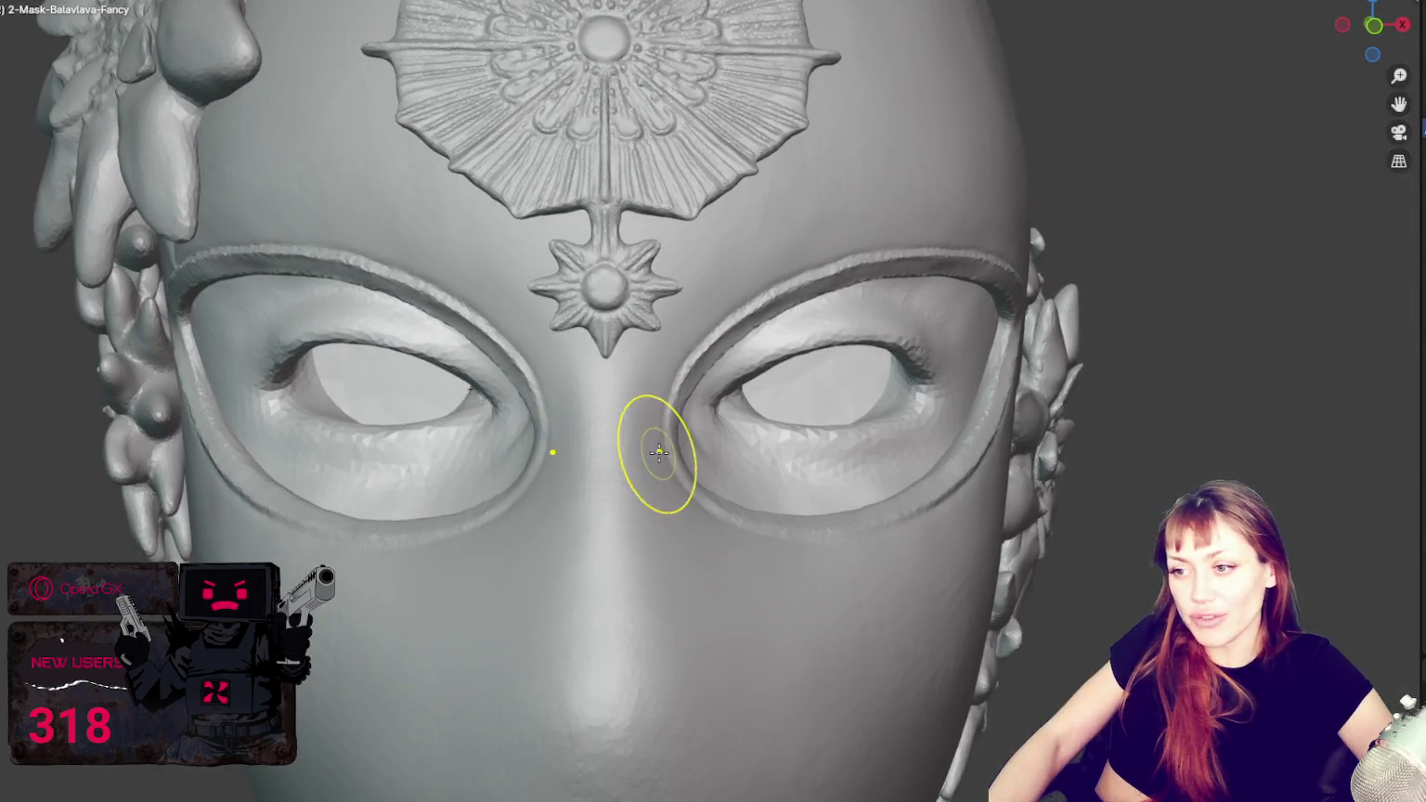
key("KP_6")
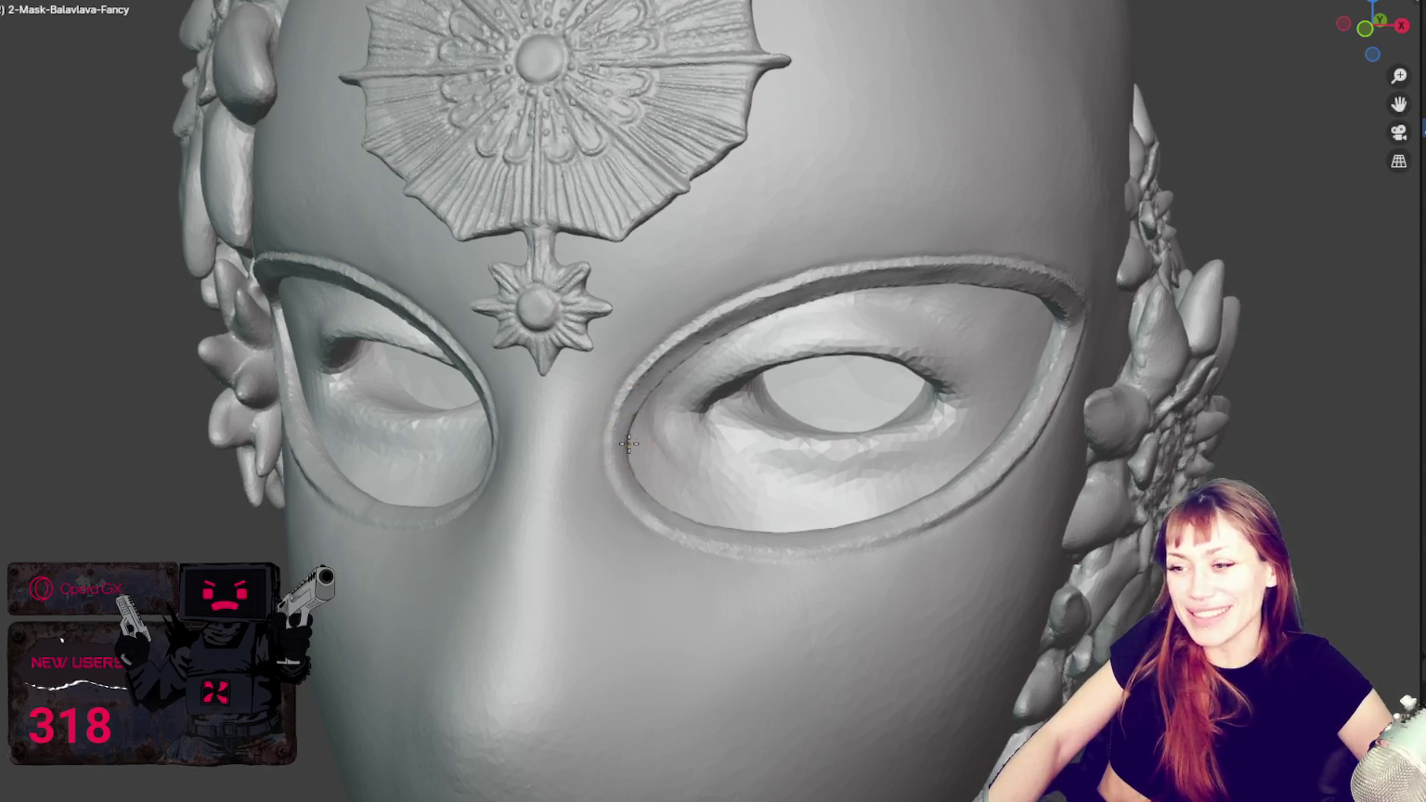
key("KP_1")
scroll(674, 440, "down", 2)
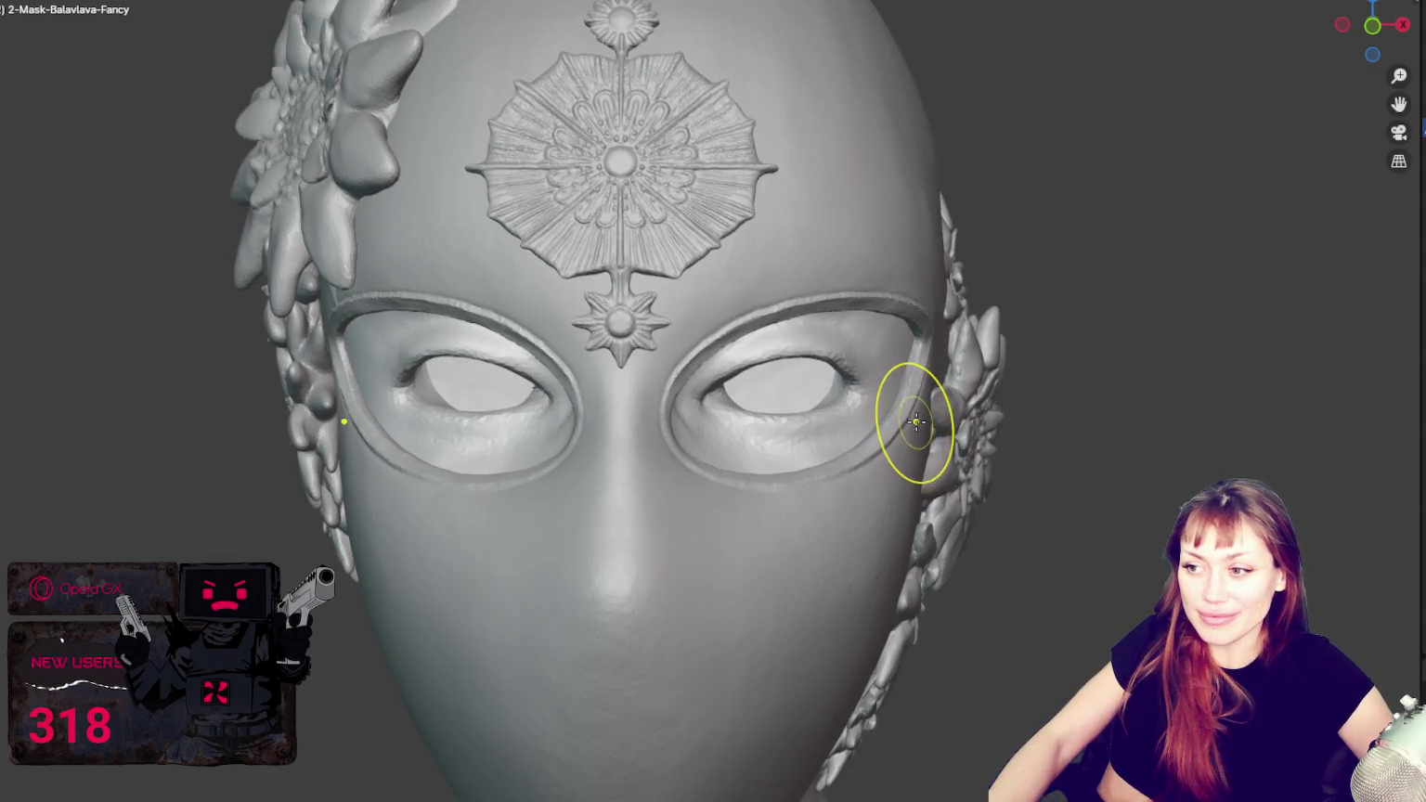
middle_click_drag(1034, 477, 1041, 468)
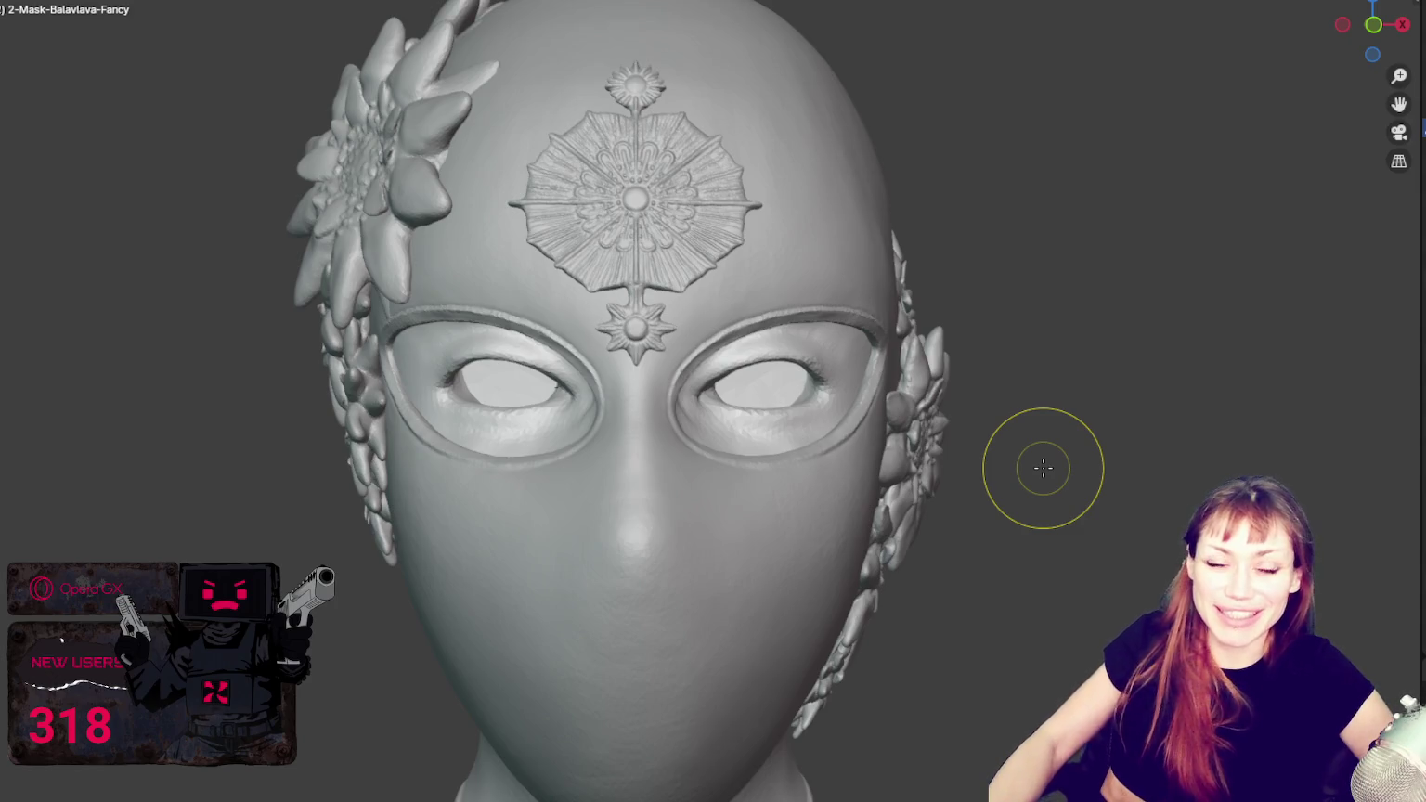
scroll(1045, 468, "down", 5)
scroll(972, 398, "down", 1)
Step: Inspect the cleaned-up rims from profile, back and three-quarter views of the head
mouse_move(979, 326)
middle_mouse_down()
mouse_move(988, 348)
mouse_move(727, 387)
middle_mouse_up()
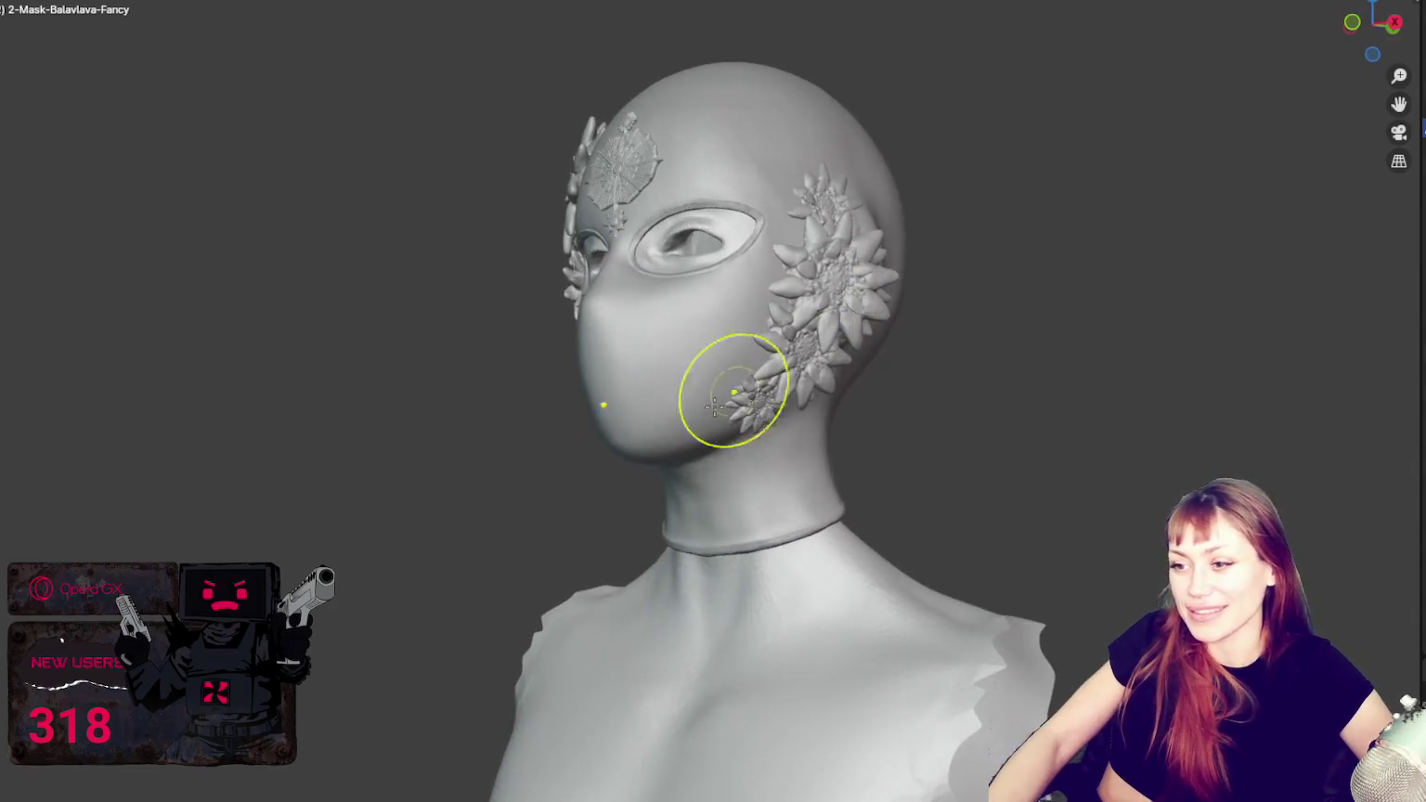
mouse_move(781, 448)
middle_mouse_down()
mouse_move(723, 432)
mouse_move(900, 468)
middle_mouse_up()
mouse_move(704, 417)
middle_mouse_down()
mouse_move(850, 414)
mouse_move(548, 411)
middle_mouse_up()
middle_click_drag(642, 390, 498, 387)
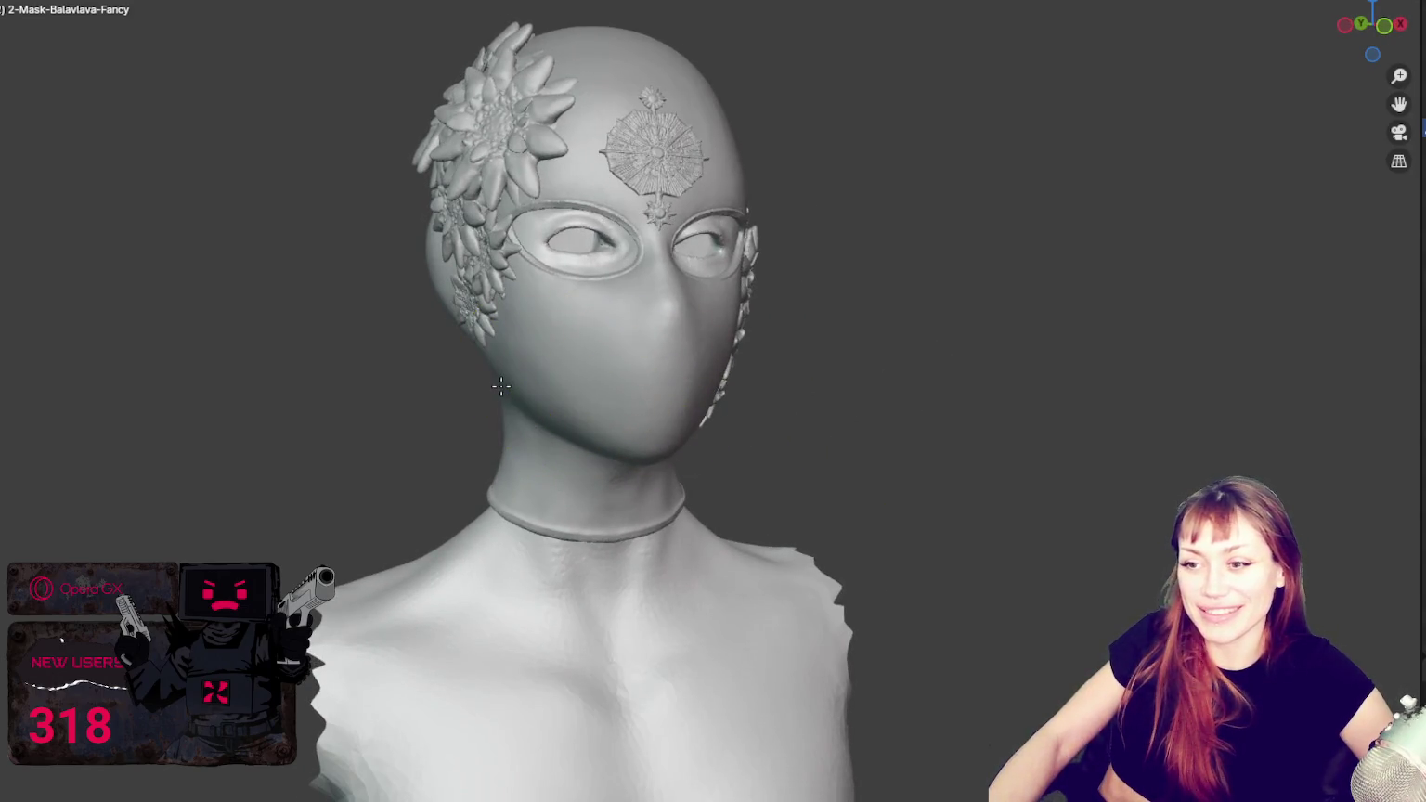
middle_click_drag(511, 395, 866, 395)
scroll(847, 376, "down", 2)
scroll(683, 348, "up", 1)
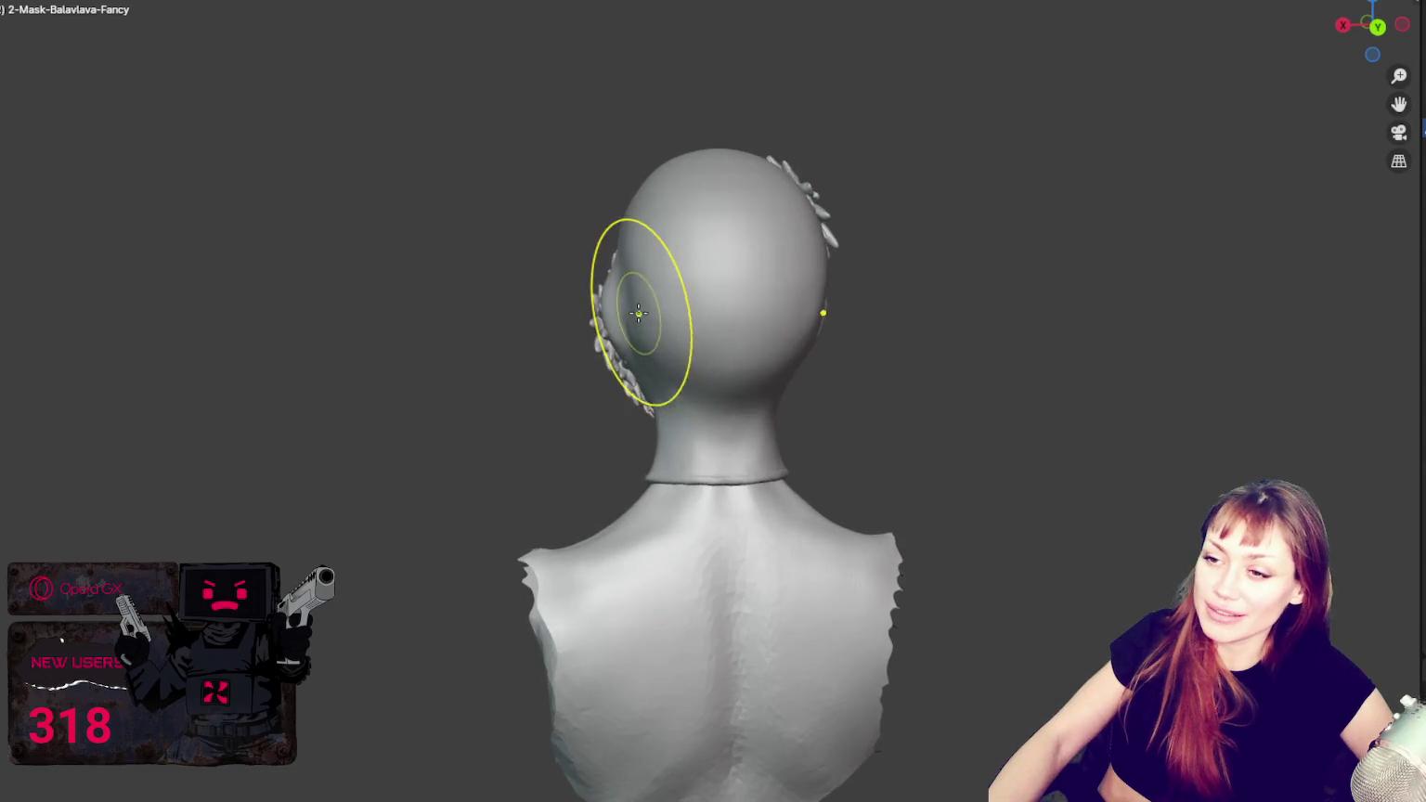
middle_click_drag(637, 344, 960, 309)
middle_click_drag(1004, 295, 972, 310)
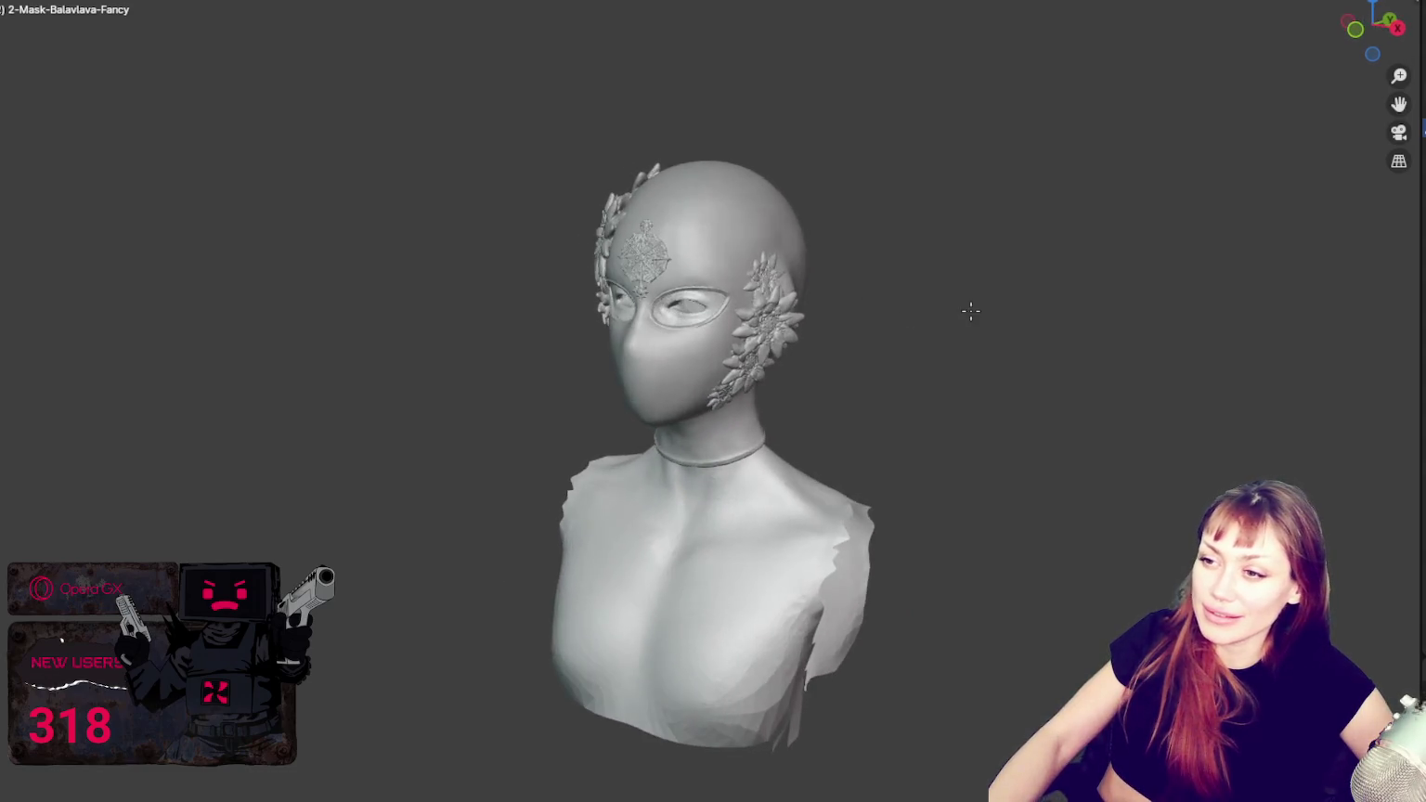
mouse_move(793, 230)
middle_mouse_down()
mouse_move(850, 229)
mouse_move(812, 394)
middle_mouse_up()
scroll(827, 238, "up", 3)
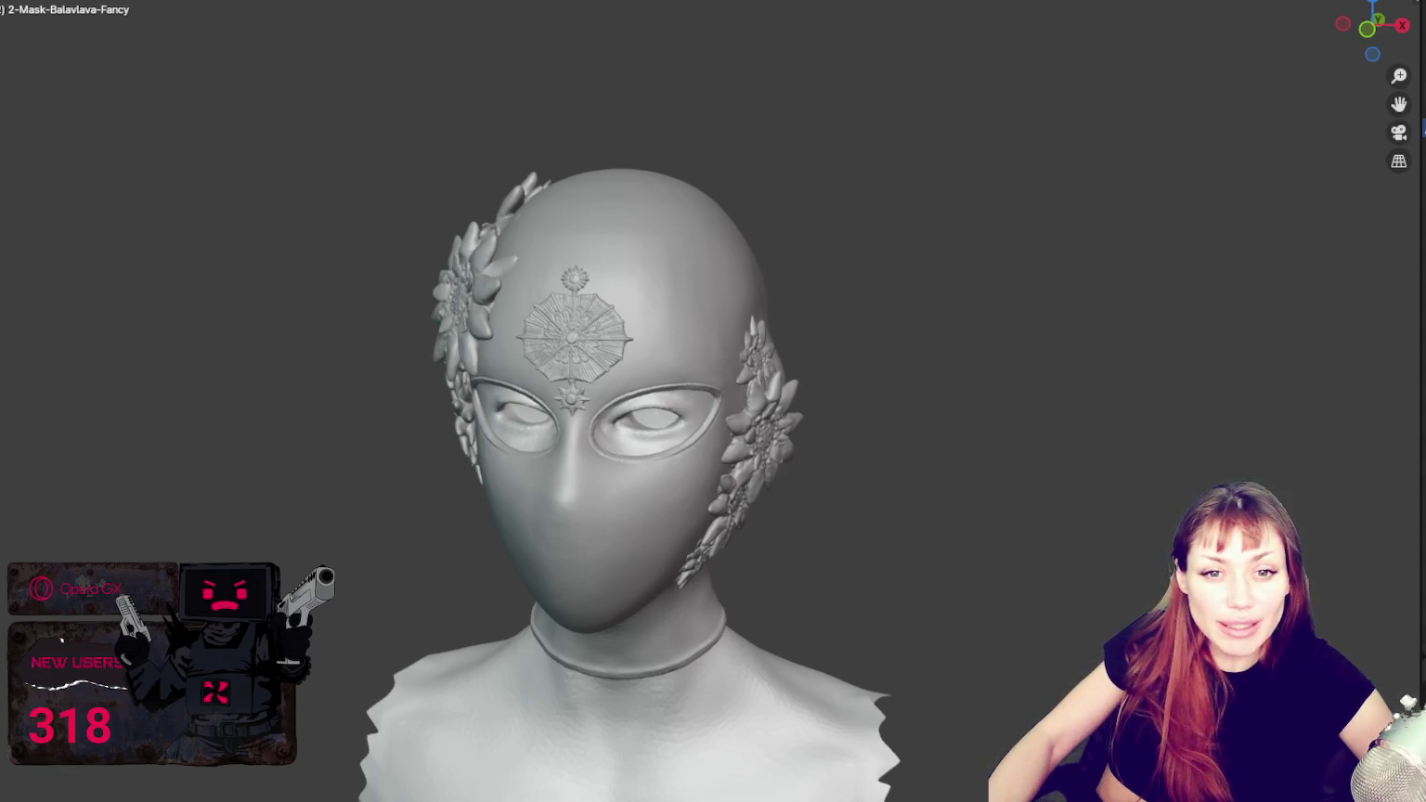
mouse_move(1044, 319)
middle_mouse_down()
mouse_move(1139, 316)
mouse_move(1087, 290)
mouse_move(1056, 311)
mouse_move(871, 321)
mouse_move(1019, 359)
mouse_move(916, 349)
mouse_move(1047, 375)
mouse_move(882, 324)
mouse_move(557, 326)
mouse_move(804, 357)
mouse_move(1096, 362)
middle_mouse_up()
scroll(889, 338, "down", 2)
scroll(888, 338, "up", 2)
scroll(864, 324, "down", 2)
scroll(872, 348, "up", 2)
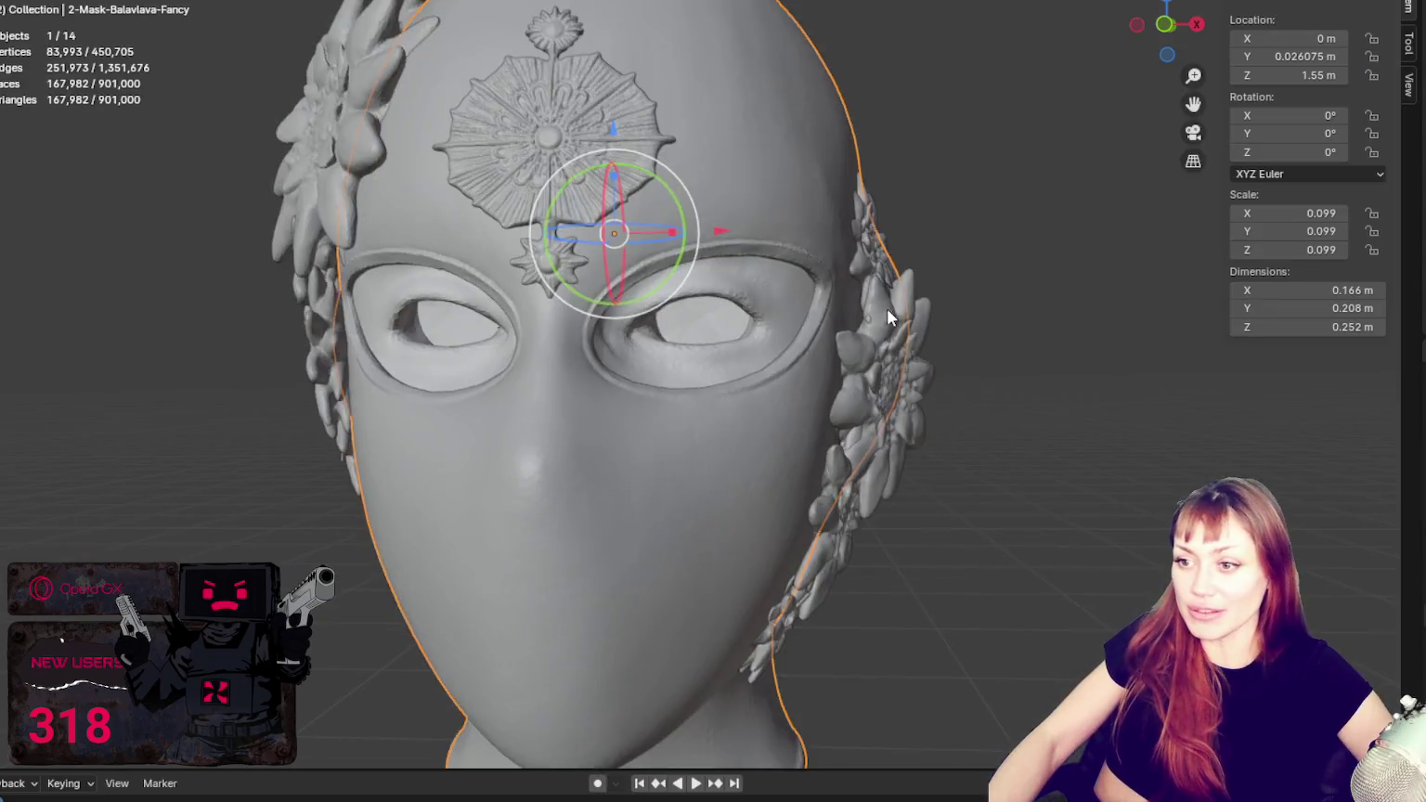
mouse_move(888, 309)
middle_mouse_down()
mouse_move(786, 214)
mouse_move(869, 243)
middle_mouse_up()
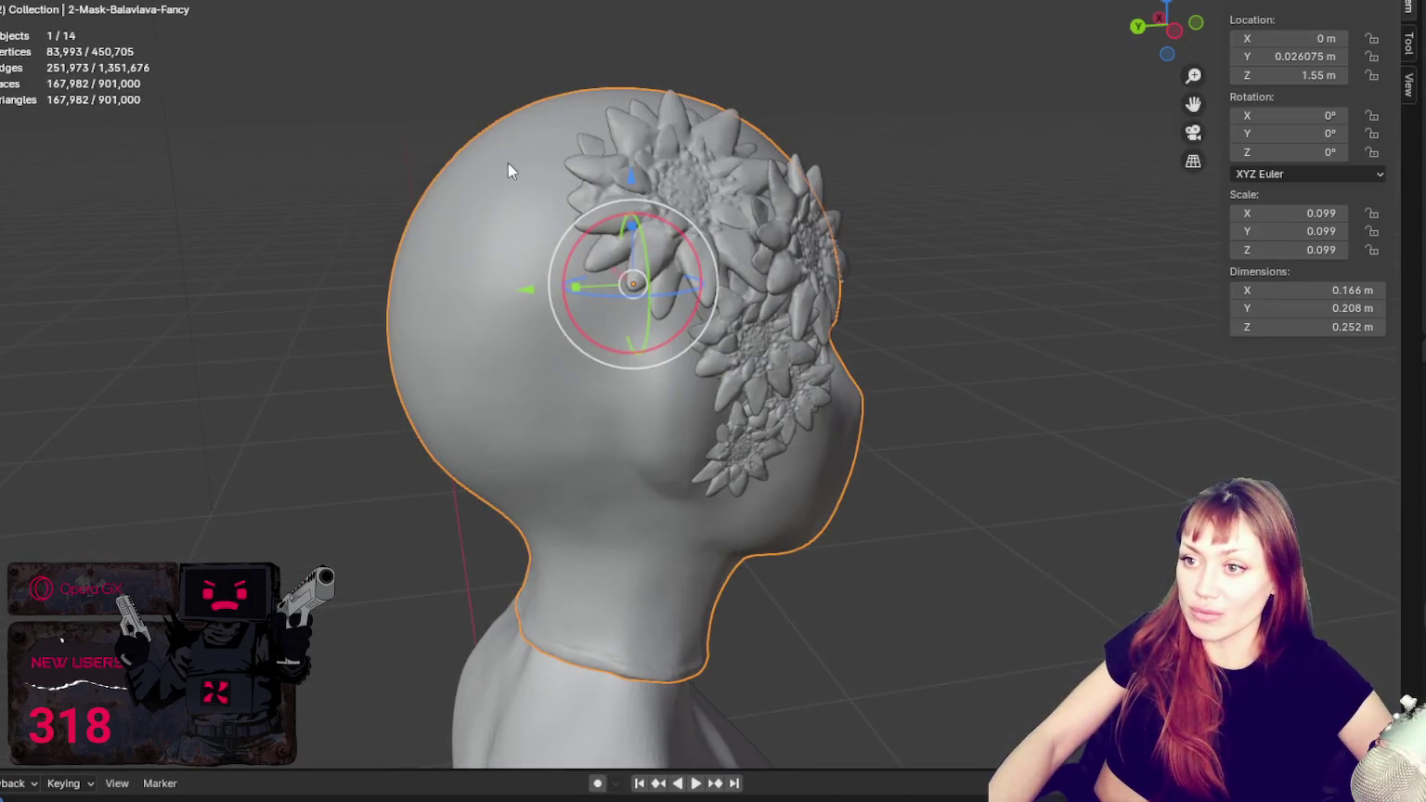
Step: Duplicate a side-cluster flower and place the copy high on the side of the head
middle_click_drag(507, 165, 724, 391)
left_click(760, 487)
mouse_move(760, 488)
middle_mouse_down()
mouse_move(802, 386)
mouse_move(681, 348)
middle_mouse_up()
key("shift+d")
key("z")
left_click(667, 156)
middle_click_drag(667, 156, 799, 255)
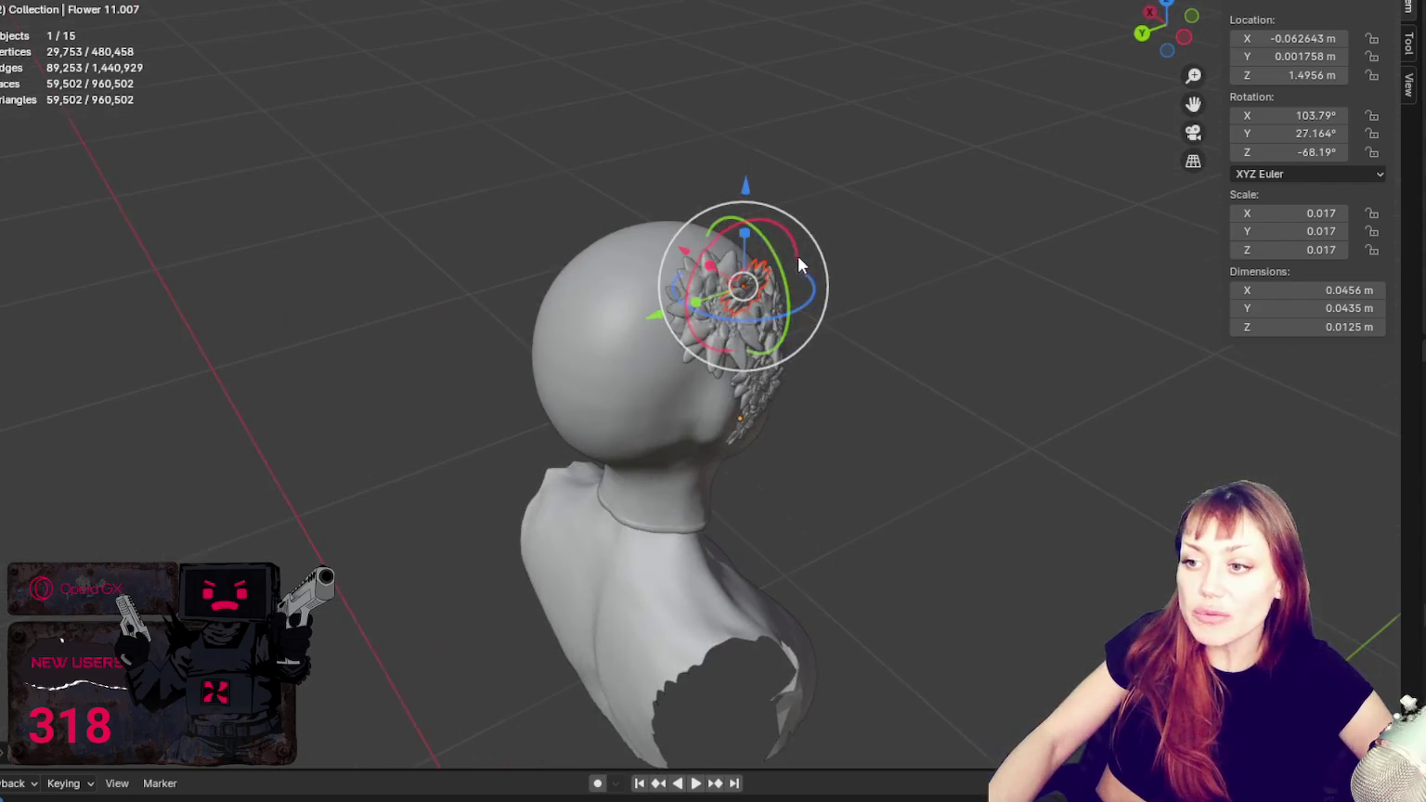
key("g")
key("y")
left_click(559, 364)
left_click_drag(617, 343, 592, 379)
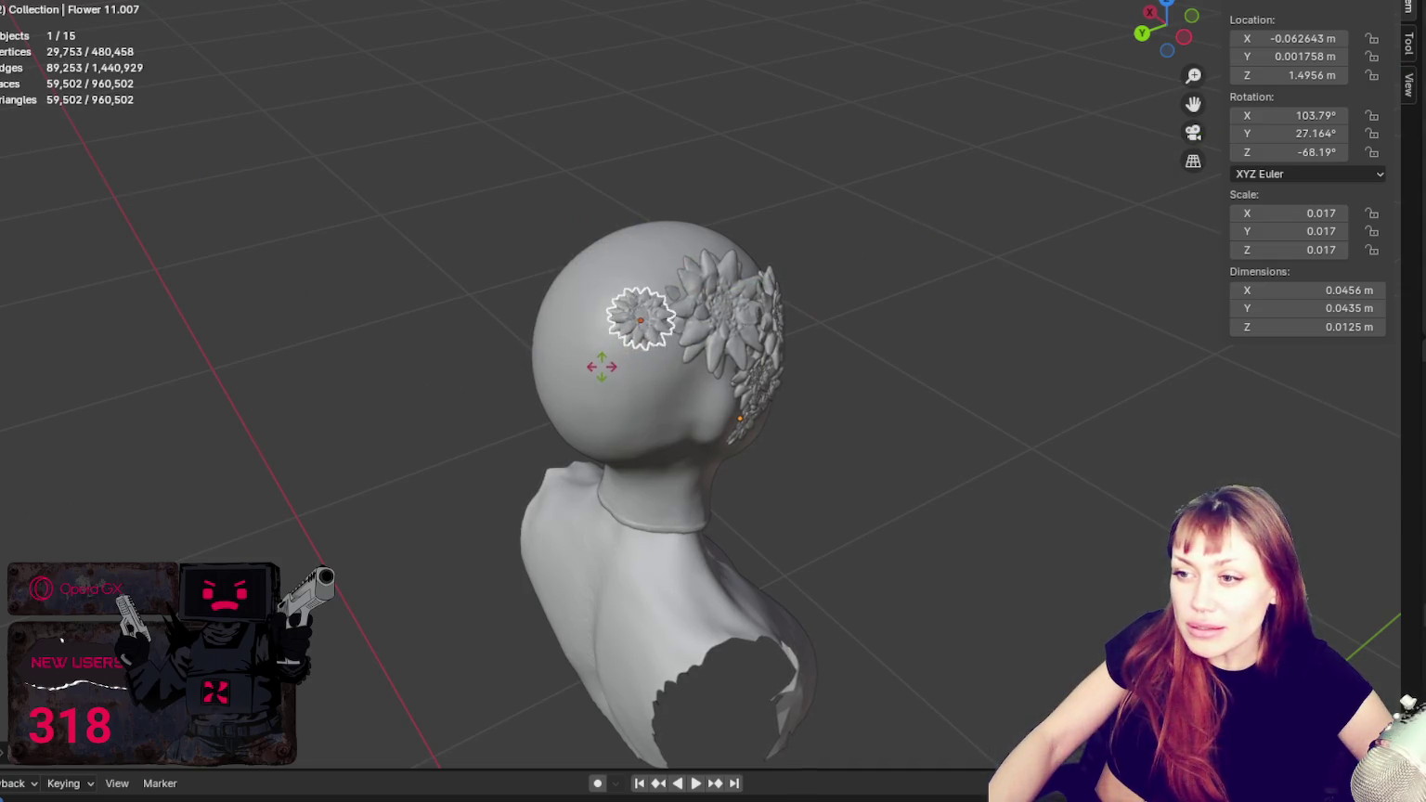
mouse_move(546, 354)
left_mouse_down()
mouse_move(629, 295)
mouse_move(656, 312)
left_mouse_up()
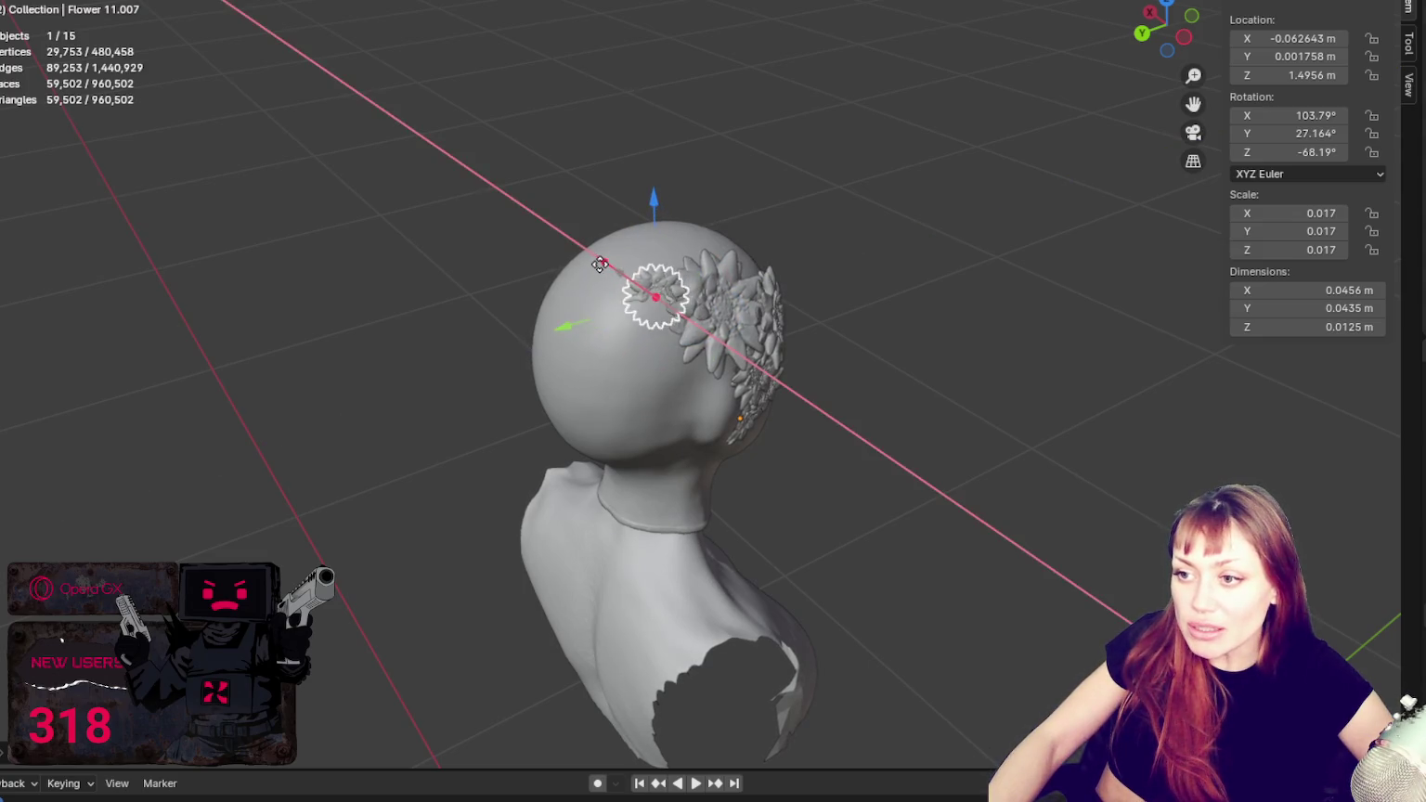
Step: Resize the flower to scale 0.017 and tilt it around the Y axis
key("s")
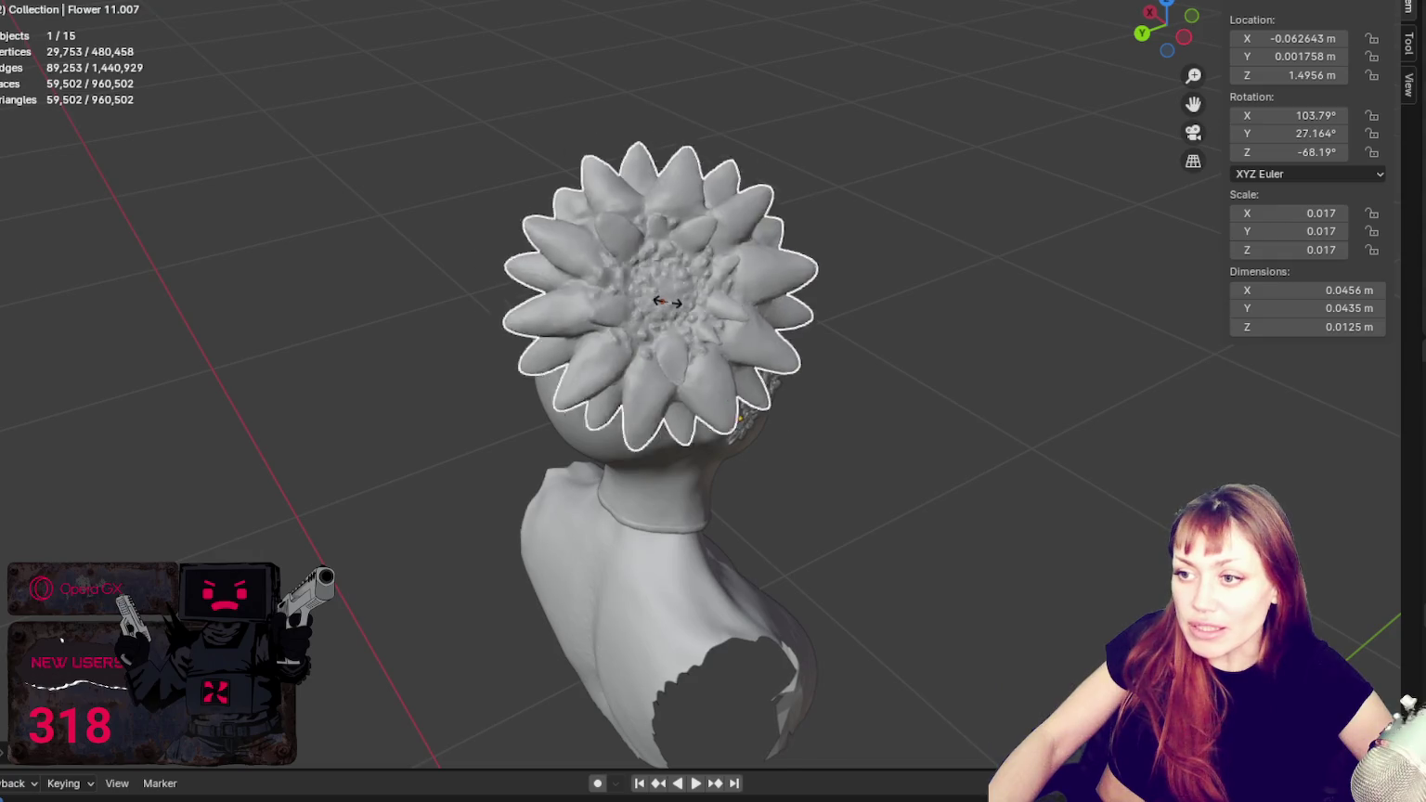
left_click(664, 300)
scroll(837, 335, "up", 5)
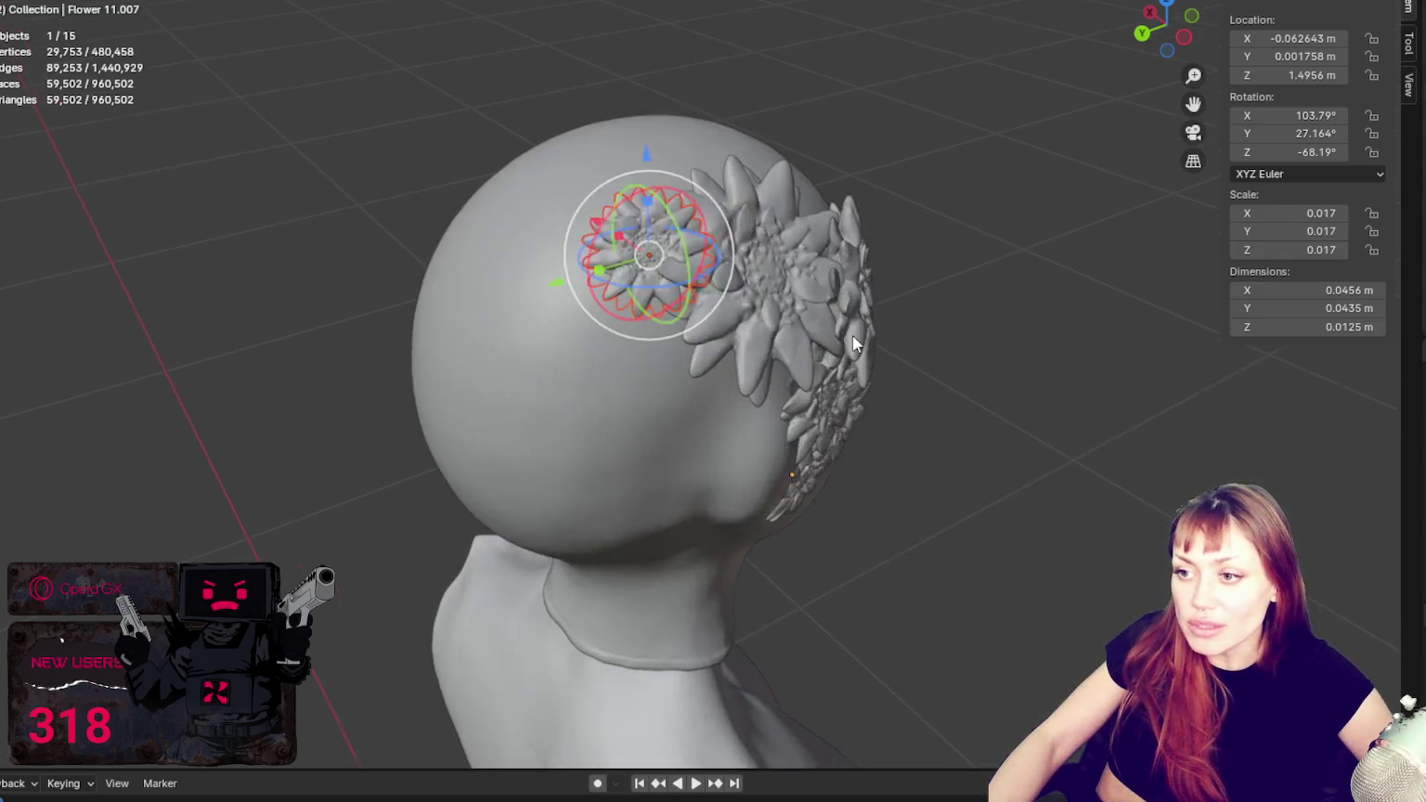
key("s")
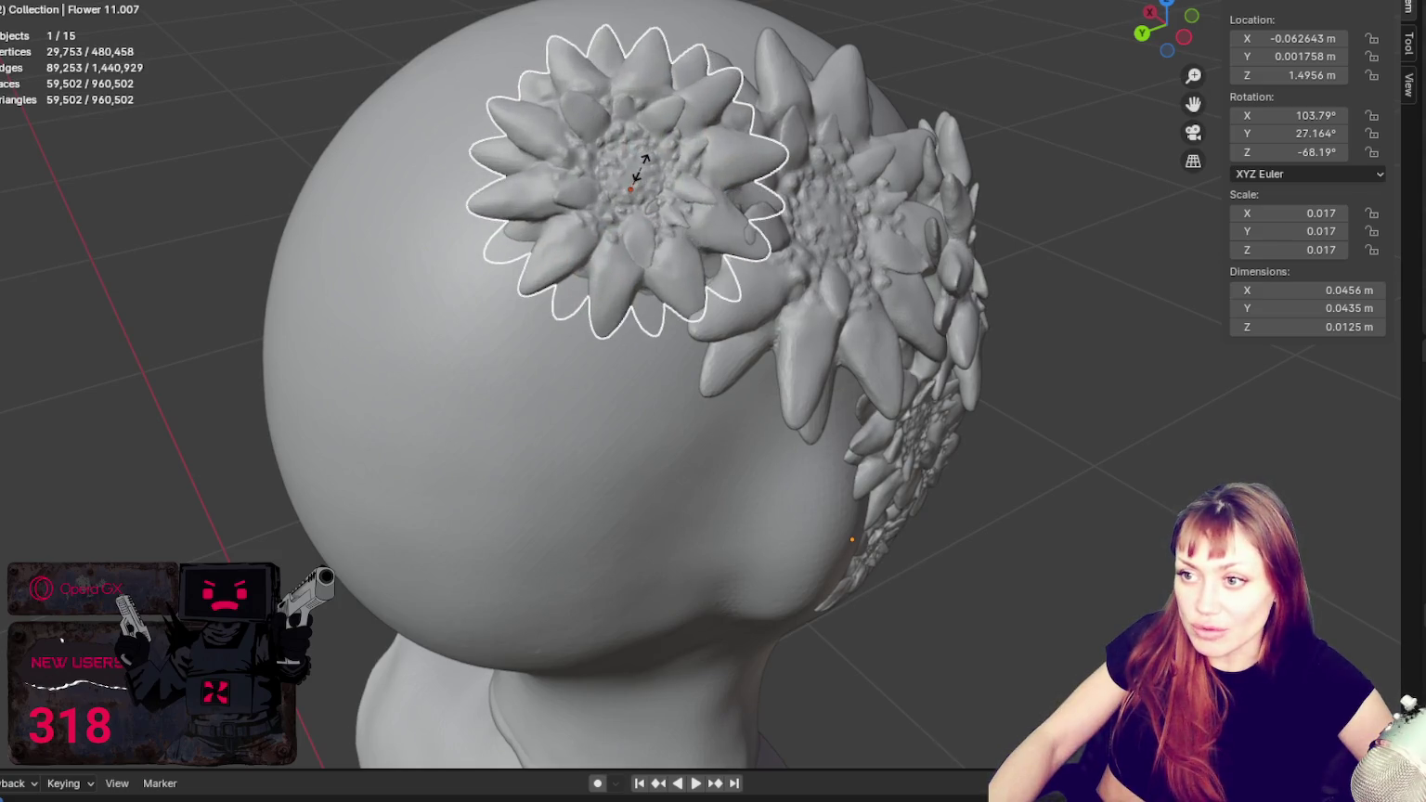
left_click(632, 172)
mouse_move(650, 185)
middle_mouse_down()
mouse_move(967, 199)
mouse_move(950, 82)
middle_mouse_up()
key("r")
key("y")
left_click(859, 96)
Step: Nudge the flower sideways along the X axis into its final position
key("g")
key("x")
left_click(778, 110)
key("g")
key("x")
left_click(767, 110)
Step: Deselect the flower and zoom out to view the whole head
mouse_move(766, 110)
middle_mouse_down()
mouse_move(770, 143)
mouse_move(659, 136)
middle_mouse_up()
key("g")
key("y")
key("Escape")
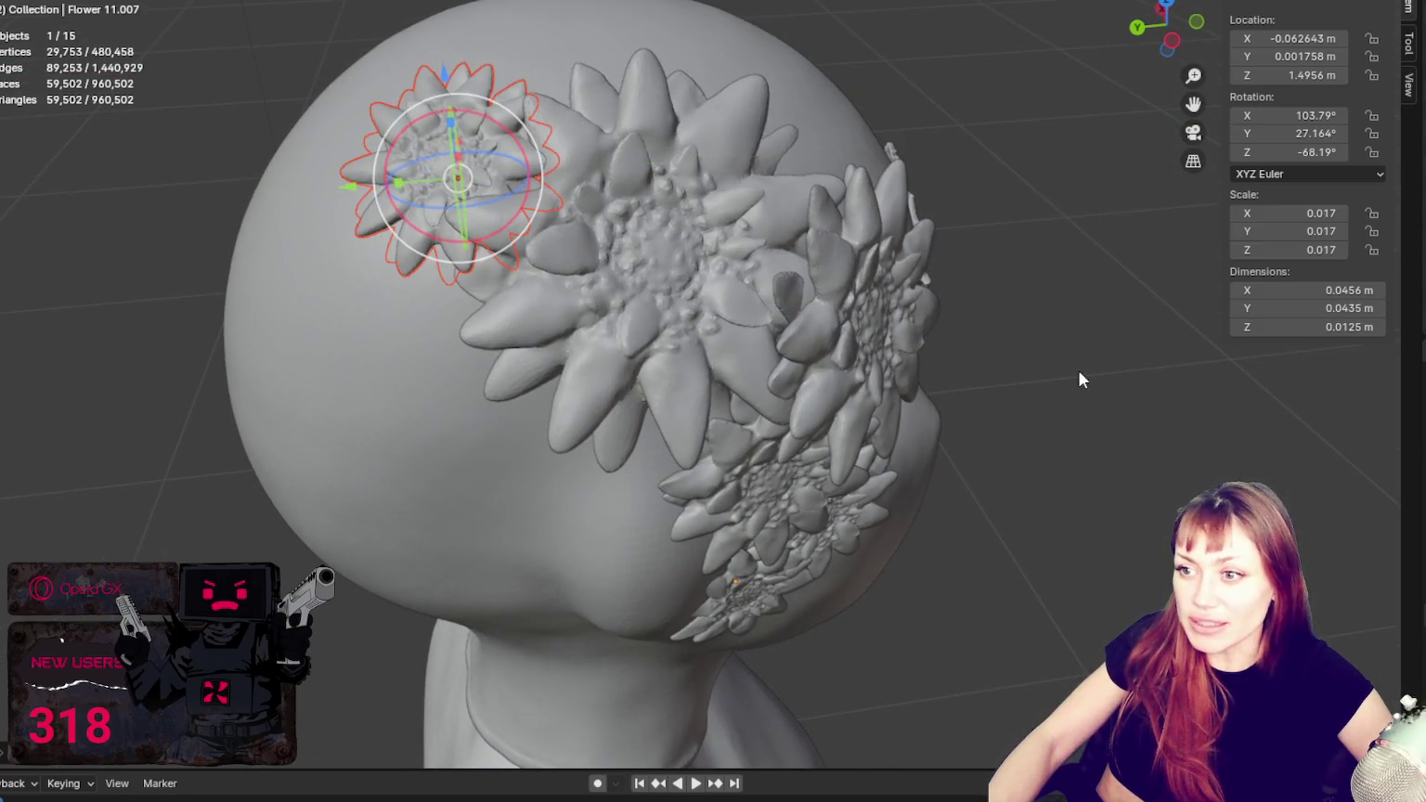
left_click(1082, 367)
scroll(1068, 358, "down", 5)
middle_click_drag(1047, 338, 590, 243)
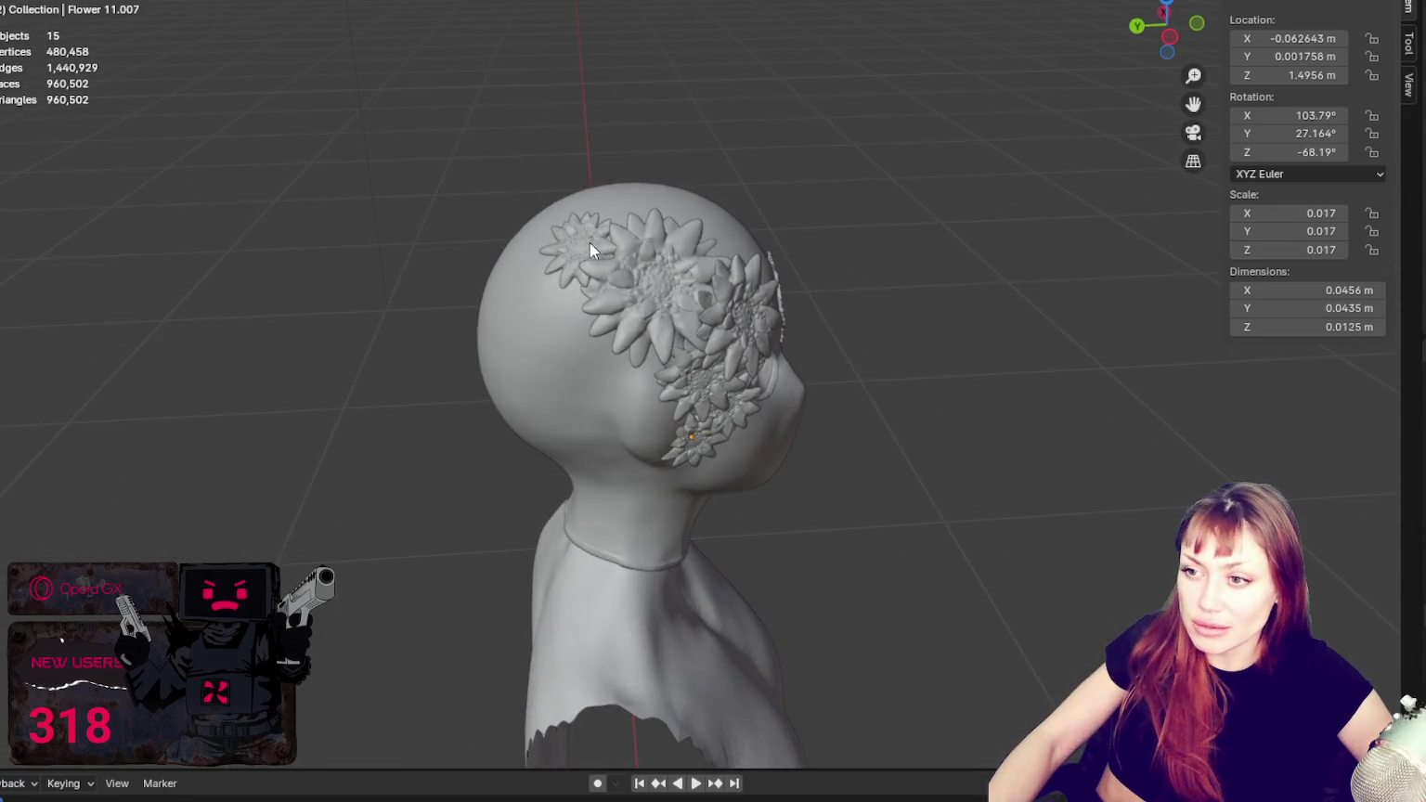
Step: Enlarge the flower on top of the head to scale 0.023
left_click(590, 245)
key("s")
left_click(595, 239)
left_click(946, 284)
mouse_move(945, 284)
middle_mouse_down()
mouse_move(774, 262)
mouse_move(1132, 306)
middle_mouse_up()
Step: Duplicate the flower near the top of the head and place and size the copy
left_click(742, 243)
key("shift+d")
key("r")
left_click(717, 322)
key("g")
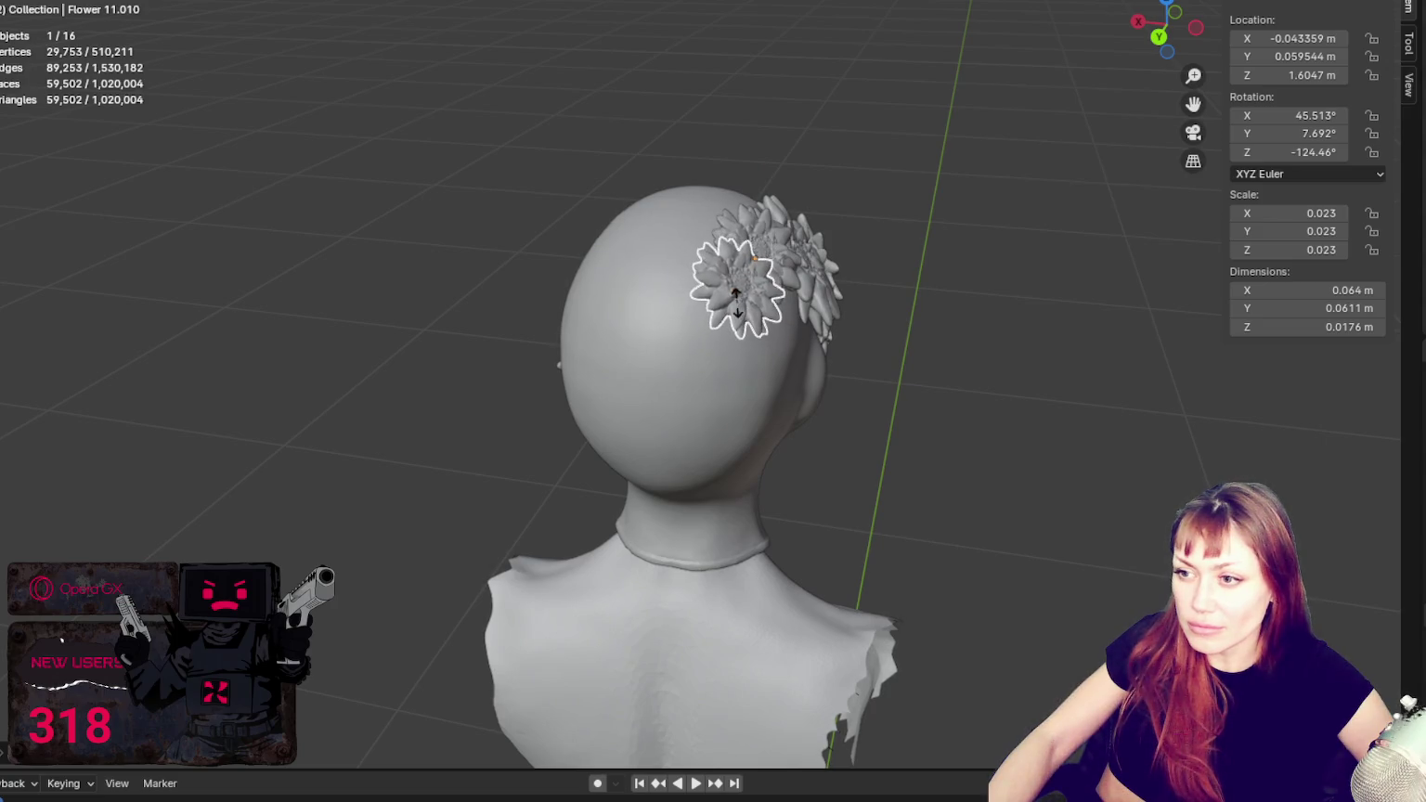
left_click(732, 297)
Step: Move the copied flower along Y and rotate it around Z on the crown
middle_click_drag(974, 310, 812, 291)
key("g")
key("y")
left_click(425, 249)
key("r")
key("z")
key("z")
key("z")
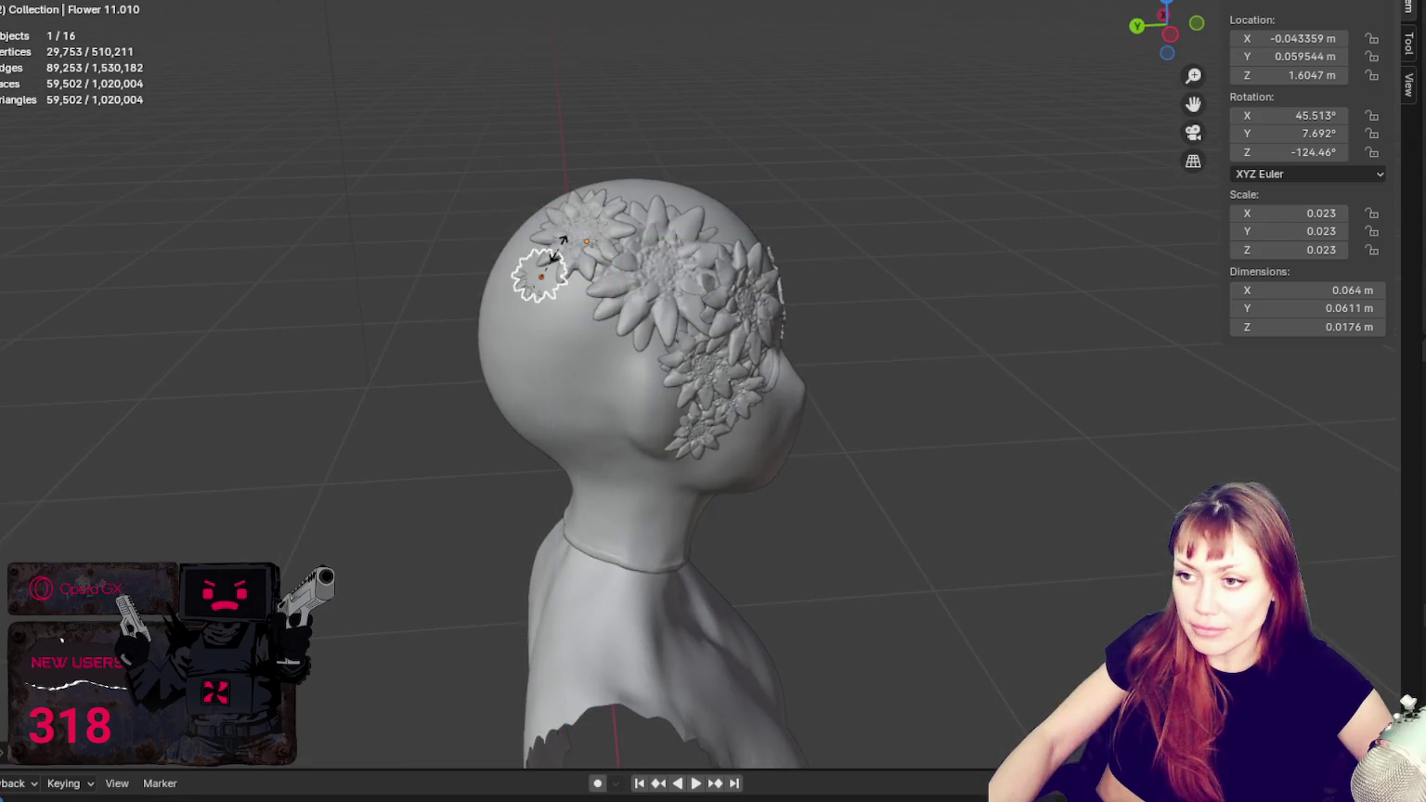
left_click(588, 245)
Step: Reposition the copied flower along the Y axis from another viewing angle
key("r")
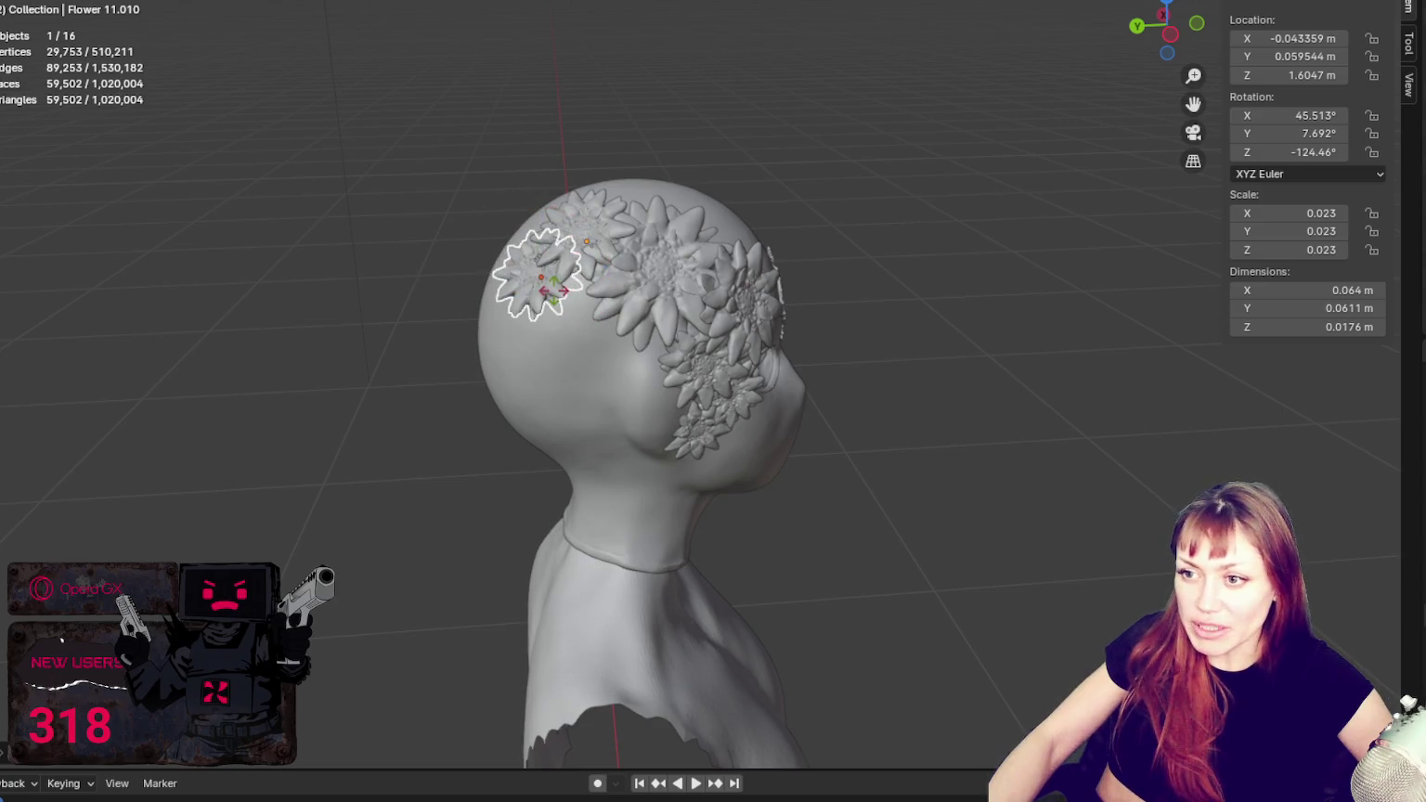
key("Escape")
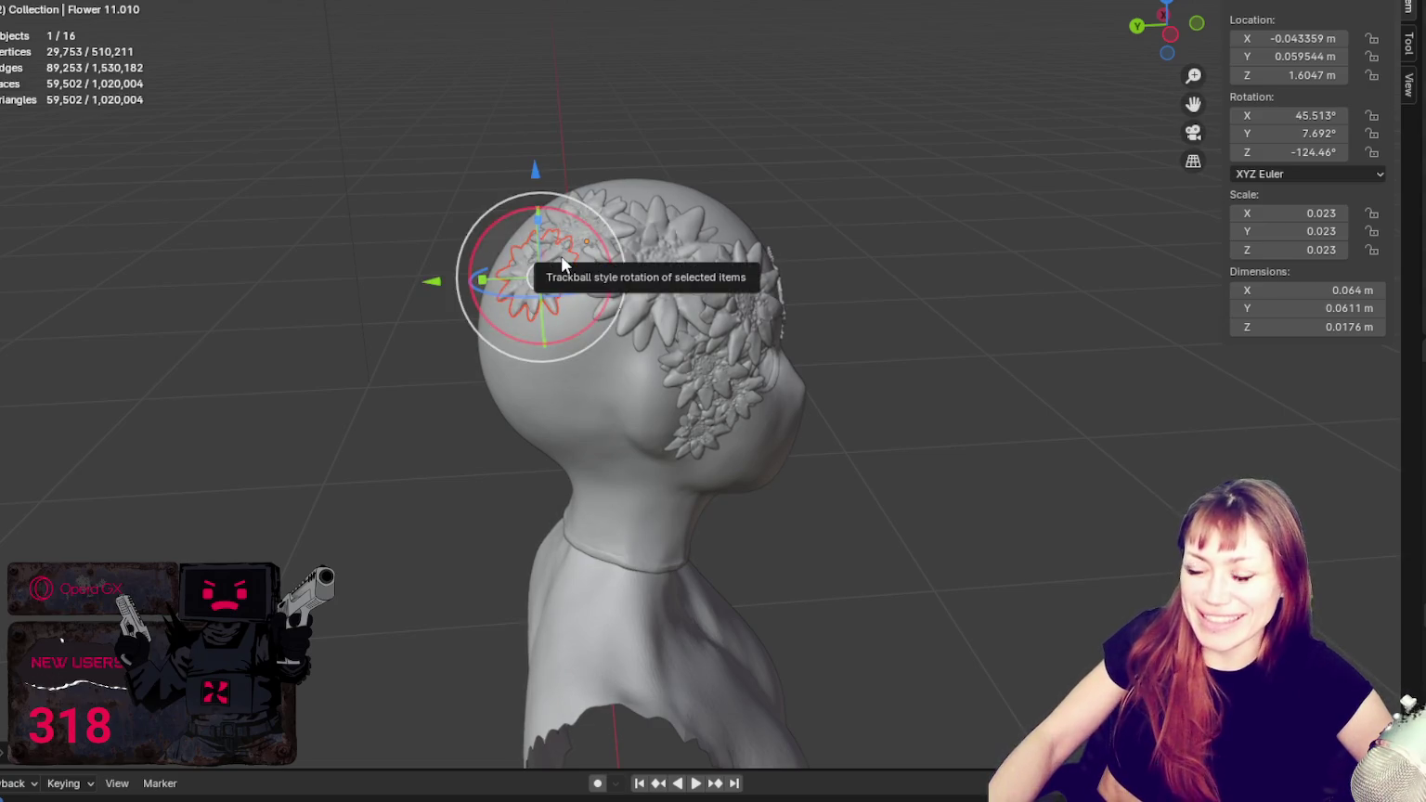
middle_click_drag(560, 259, 624, 280)
key("r")
key("z")
key("Escape")
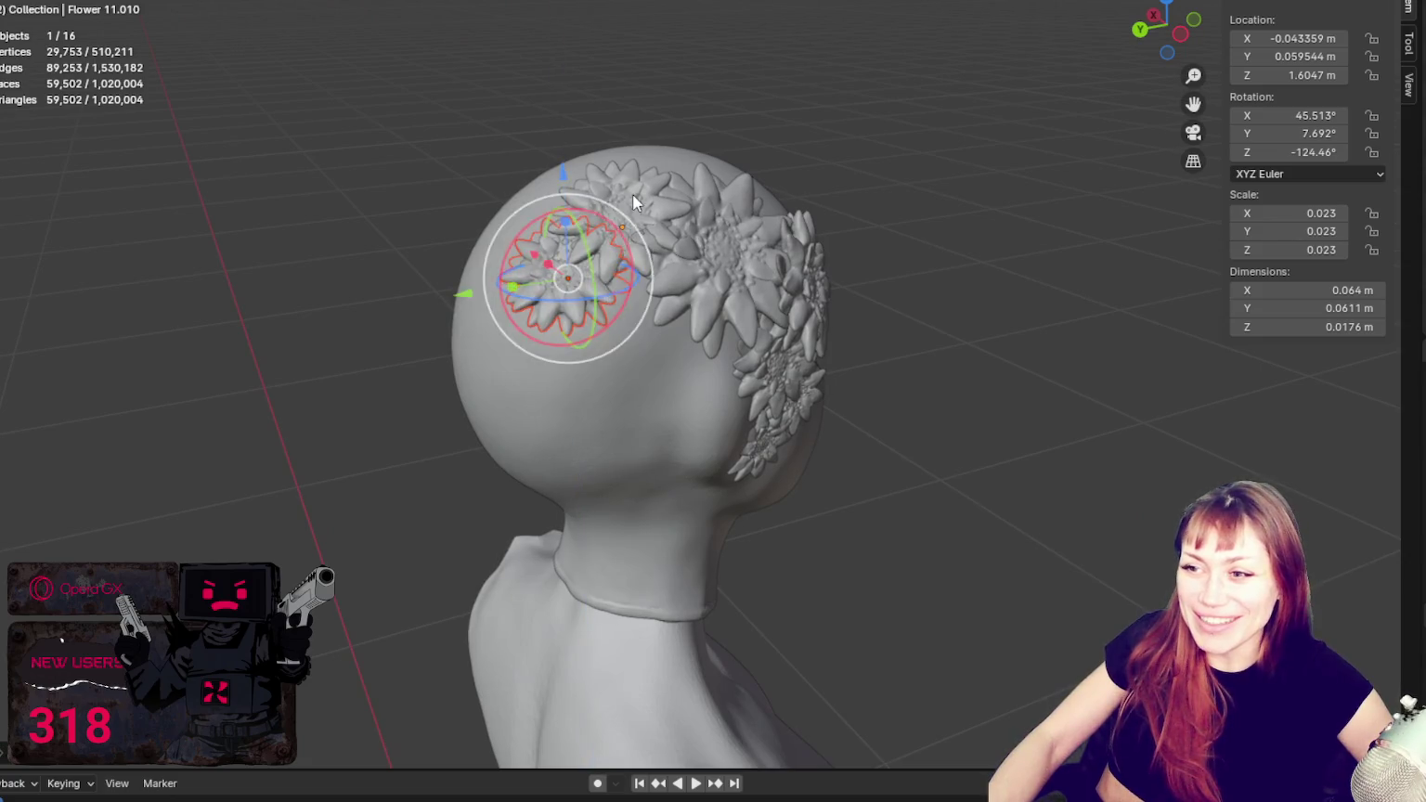
key("g")
key("x")
key("y")
left_click(641, 249)
Step: Duplicate the flower again and drop the new copy lower, at Z height 1.5807
key("shift+d")
key("y")
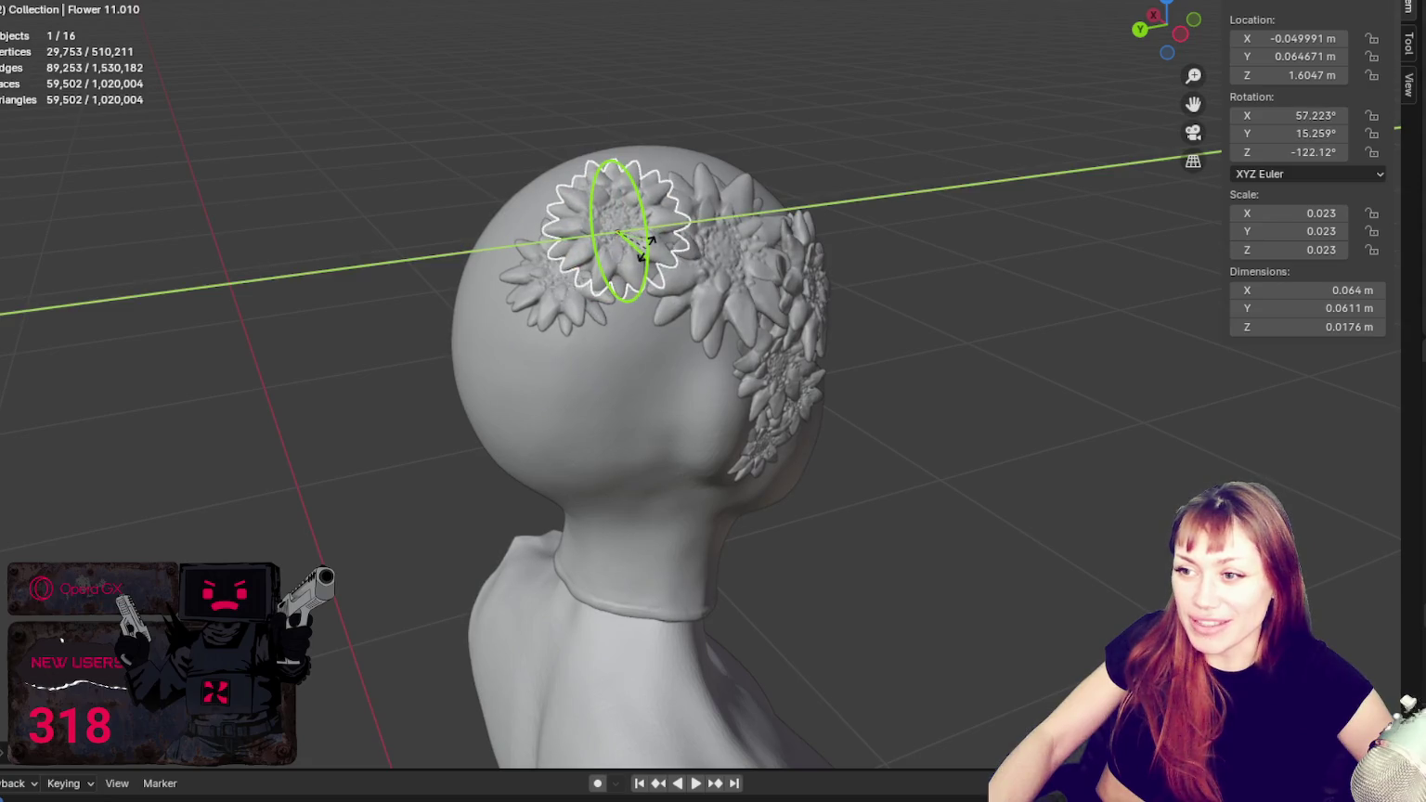
left_click(588, 321)
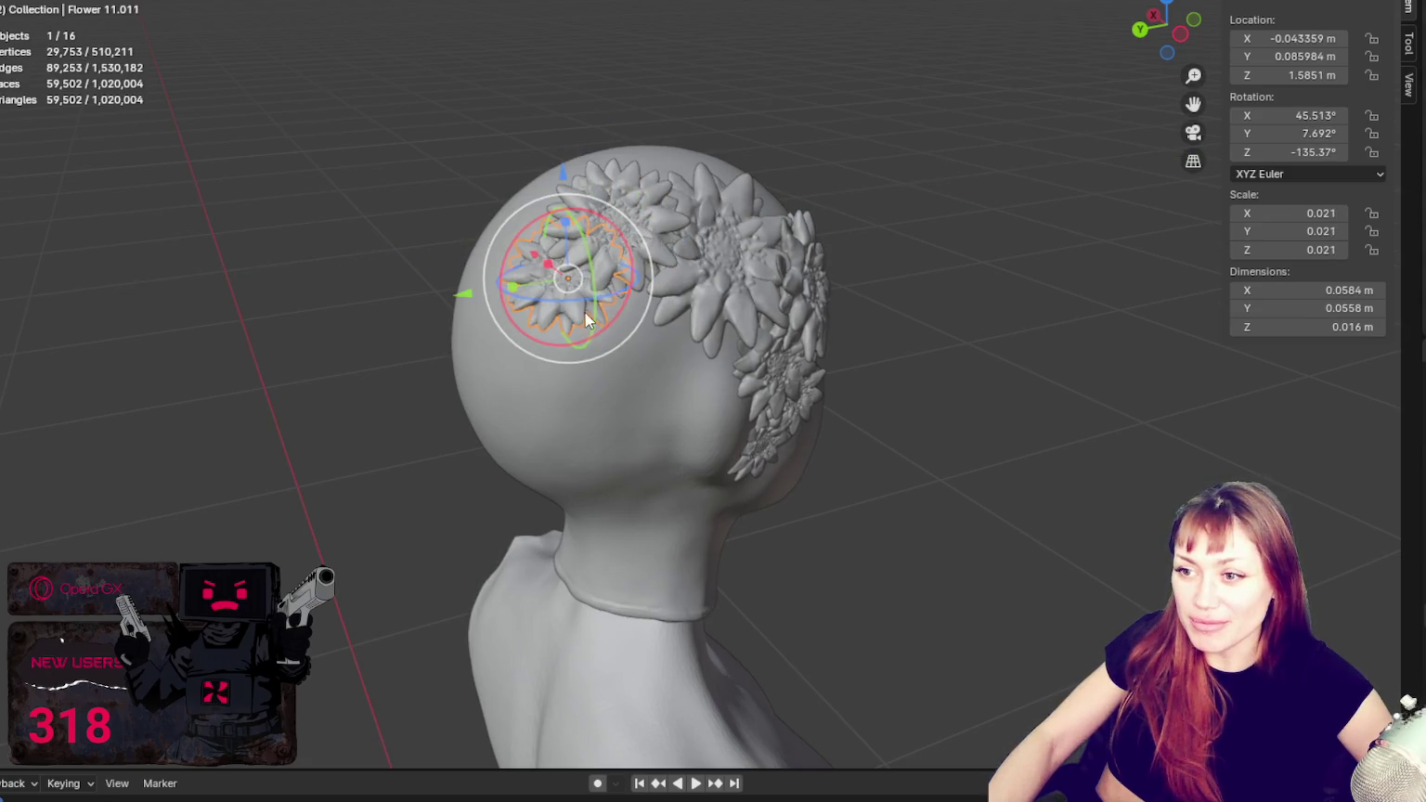
key("g")
key("x")
key("Escape")
key("g")
key("z")
left_click(571, 205)
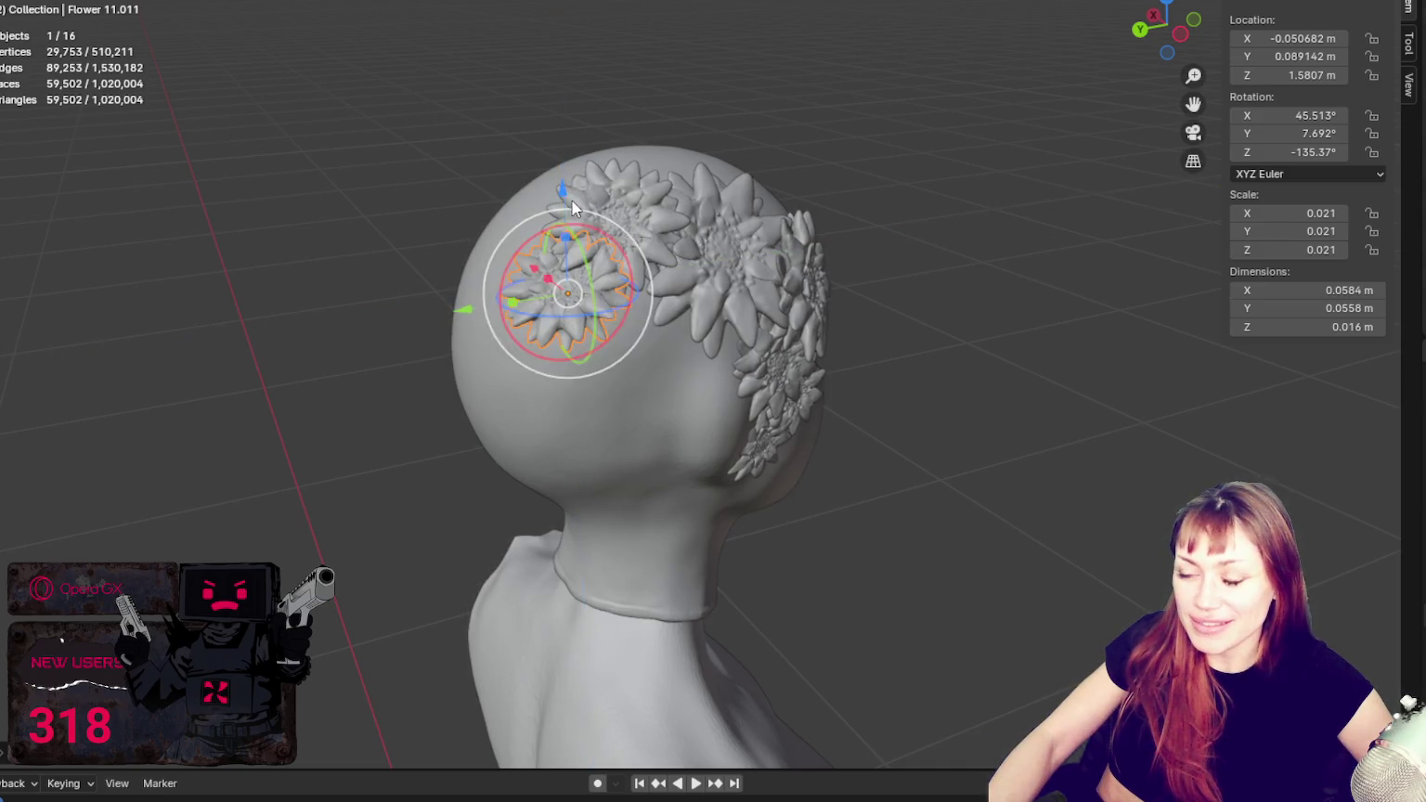
Step: Tilt the new flower around the Y axis
key("r")
left_click(571, 299)
key("r")
key("y")
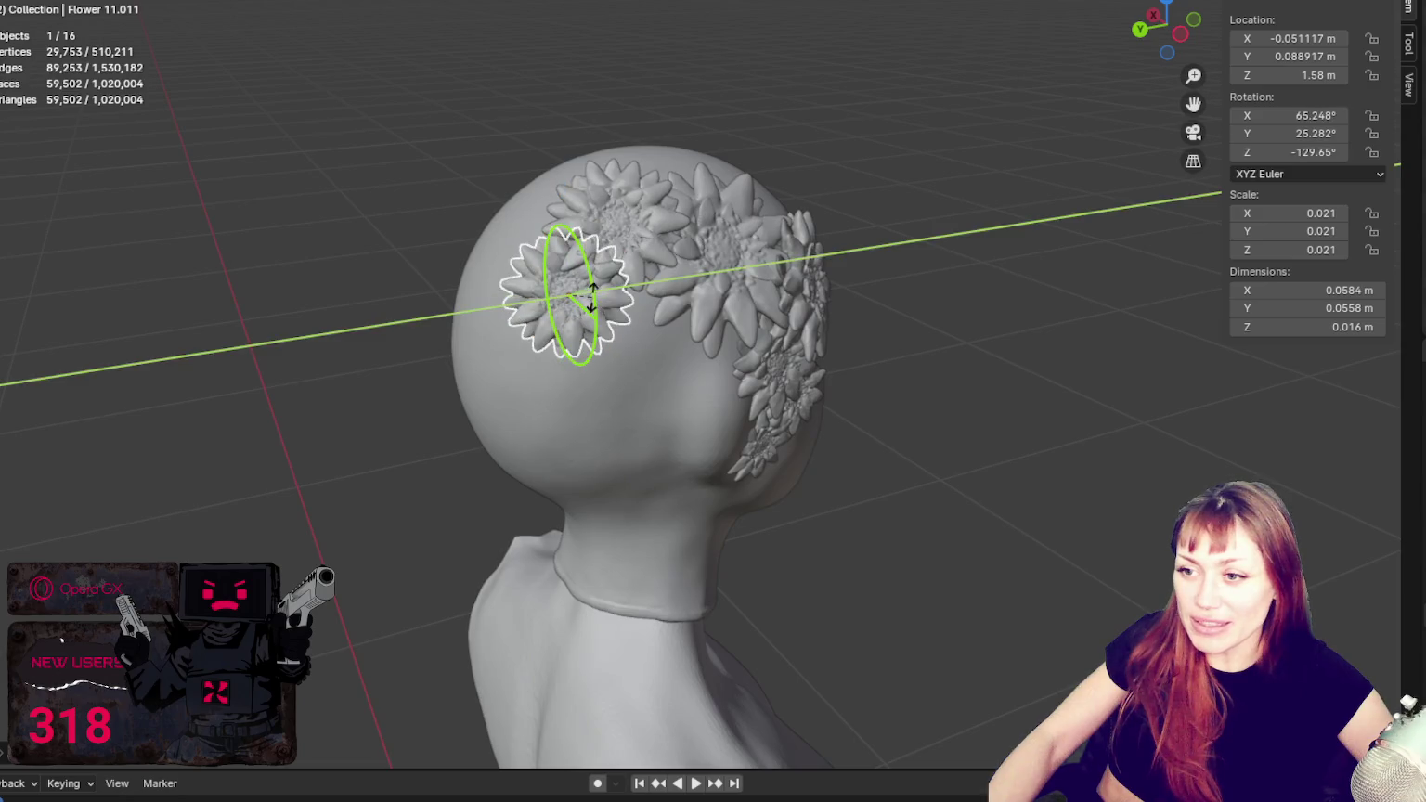
left_click(591, 290)
Step: Tilt the crown flower around Y and shift it slightly along Y
middle_click_drag(916, 321, 506, 136)
left_click(505, 138)
left_click_drag(469, 131, 427, 192)
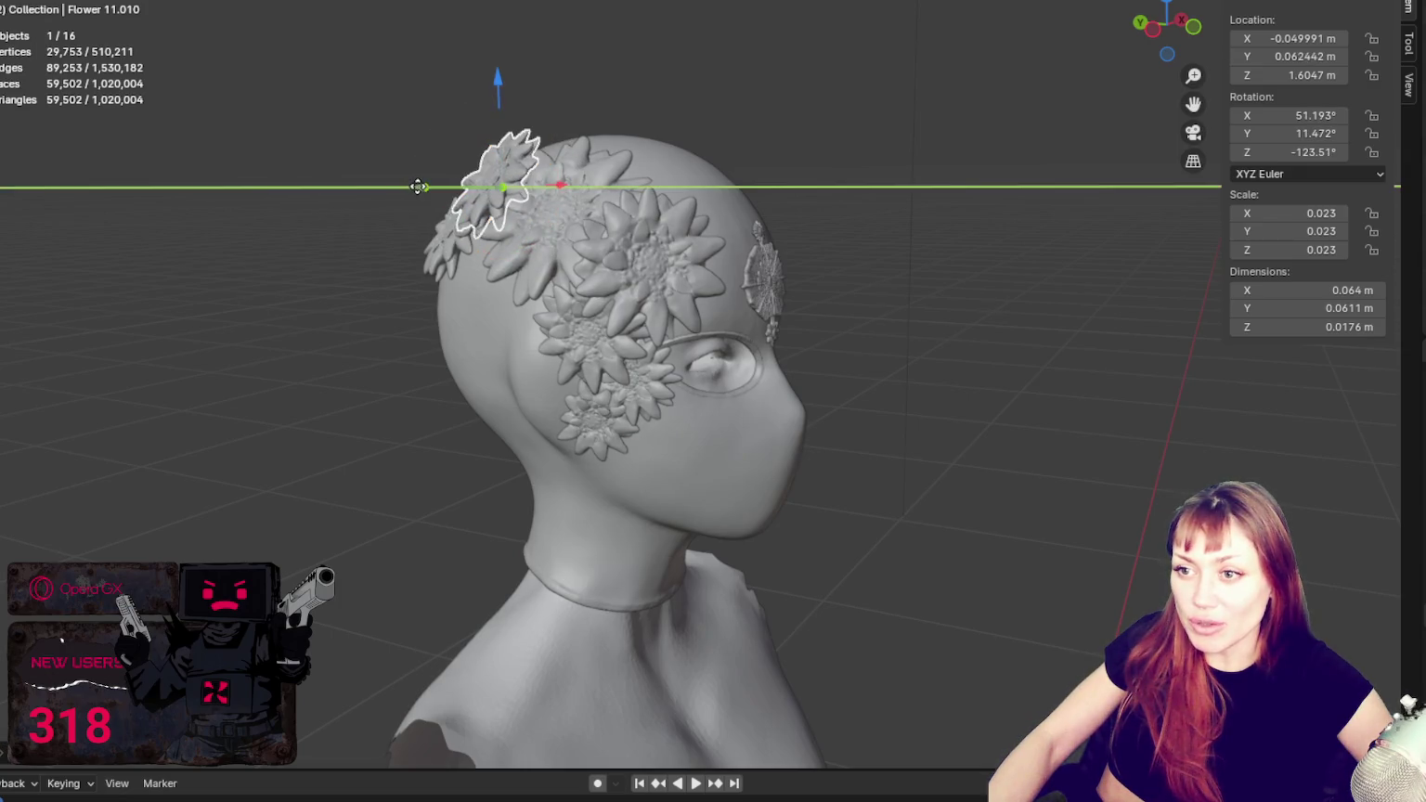
mouse_move(455, 142)
middle_mouse_down()
mouse_move(716, 223)
mouse_move(933, 240)
mouse_move(883, 164)
middle_mouse_up()
left_click_drag(884, 164, 892, 186)
left_click(905, 227)
mouse_move(891, 186)
middle_mouse_down()
mouse_move(905, 227)
mouse_move(753, 198)
mouse_move(834, 247)
mouse_move(901, 242)
mouse_move(814, 245)
middle_mouse_up()
Step: Nudge the back flower along X, Z and Y, then raise the other top flower slightly
left_click(902, 243)
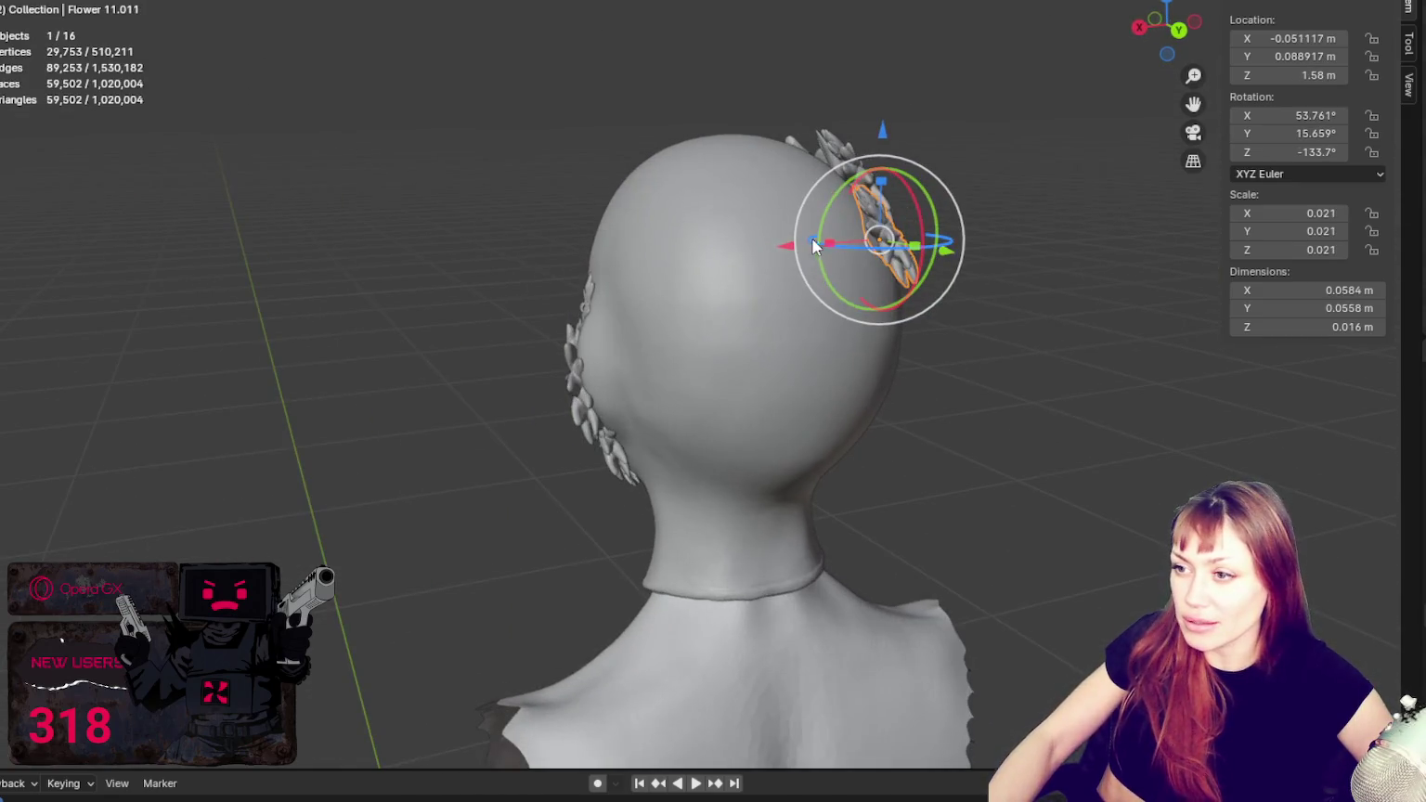
left_click_drag(785, 251, 778, 245)
mouse_move(778, 245)
middle_mouse_down()
mouse_move(648, 221)
mouse_move(516, 119)
middle_mouse_up()
mouse_move(514, 120)
left_mouse_down()
mouse_move(416, 238)
mouse_move(408, 223)
left_mouse_up()
left_click_drag(514, 226, 555, 214)
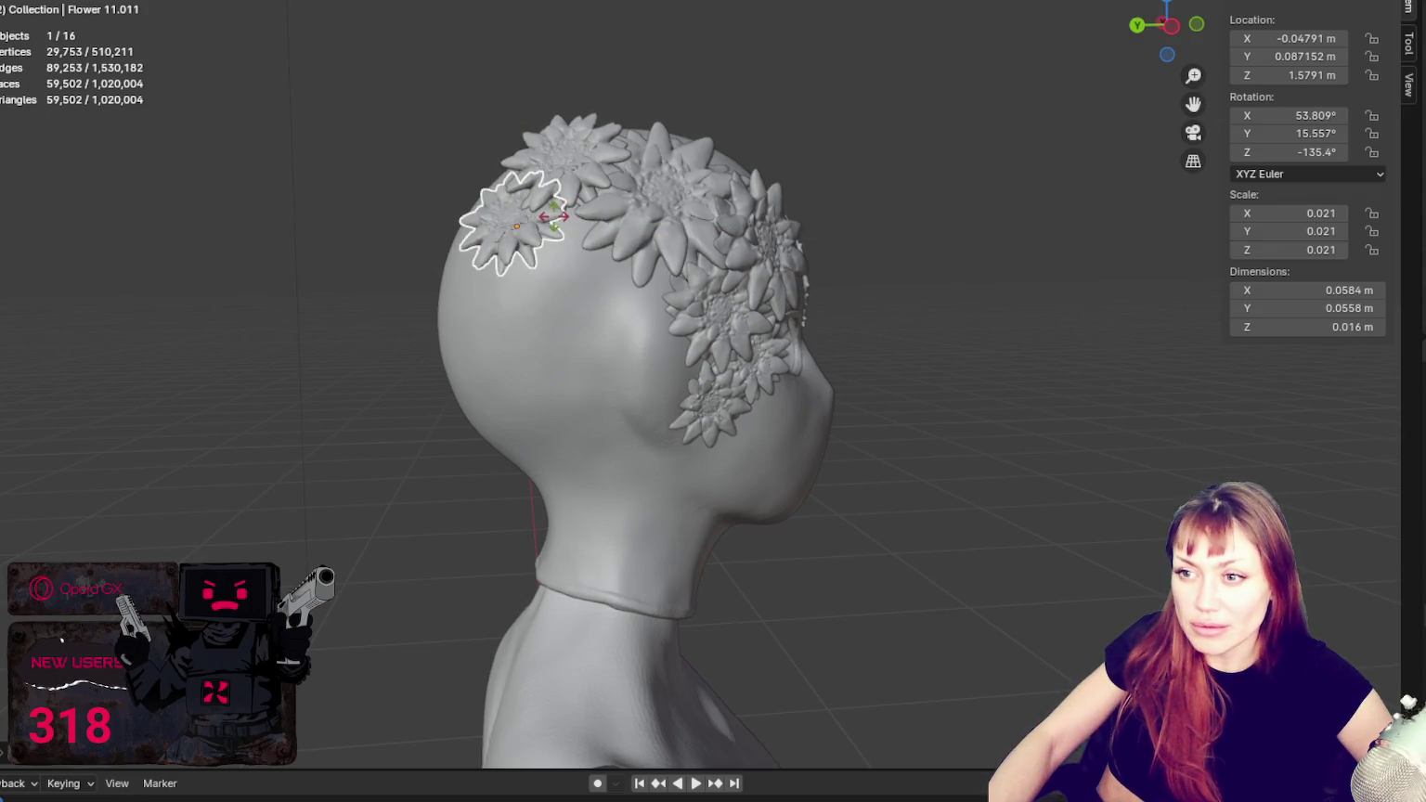
left_click(589, 144)
left_click_drag(571, 70, 570, 82)
mouse_move(573, 82)
middle_mouse_down()
mouse_move(980, 212)
mouse_move(861, 209)
mouse_move(1025, 301)
middle_mouse_up()
scroll(695, 314, "up", 5)
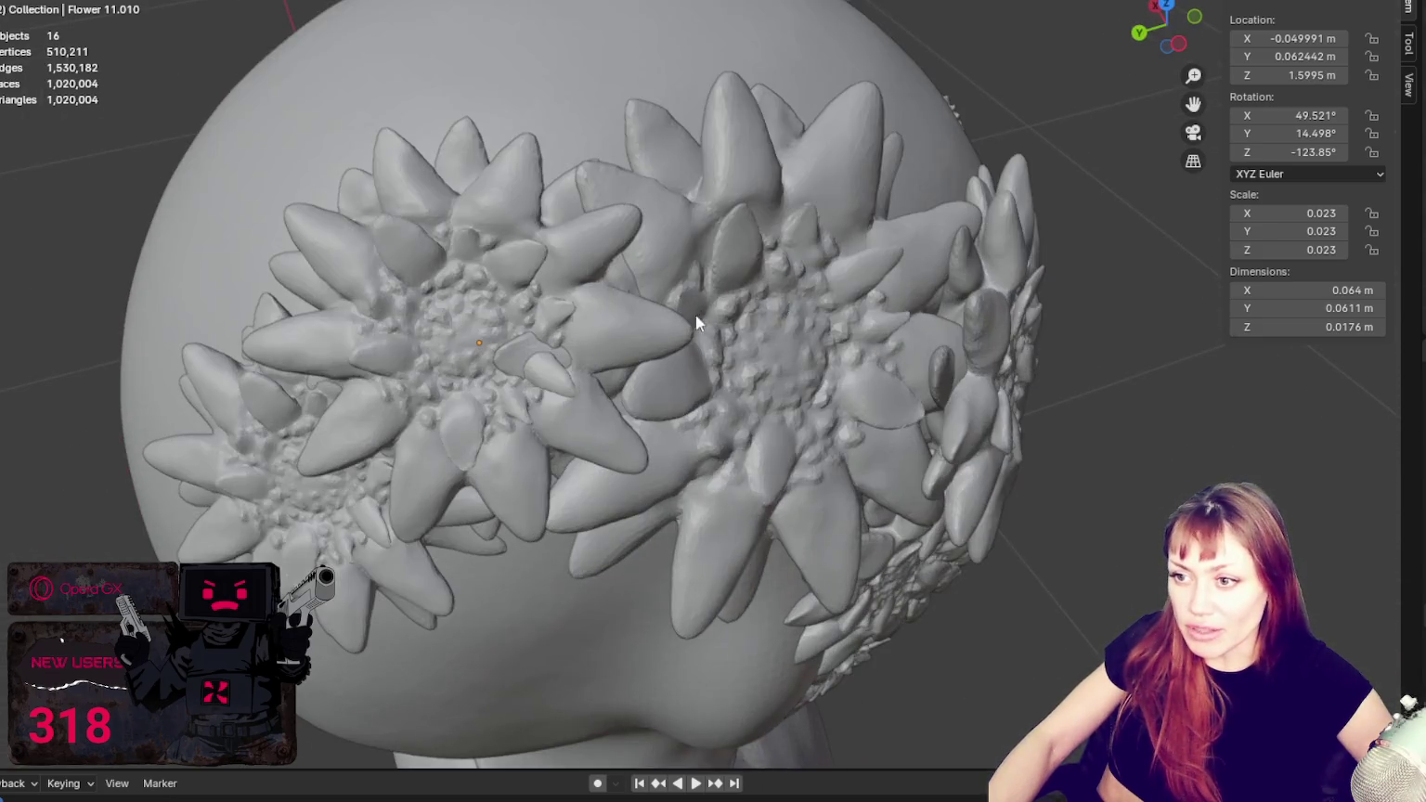
scroll(615, 396, "down", 5)
middle_click_drag(675, 348, 593, 340)
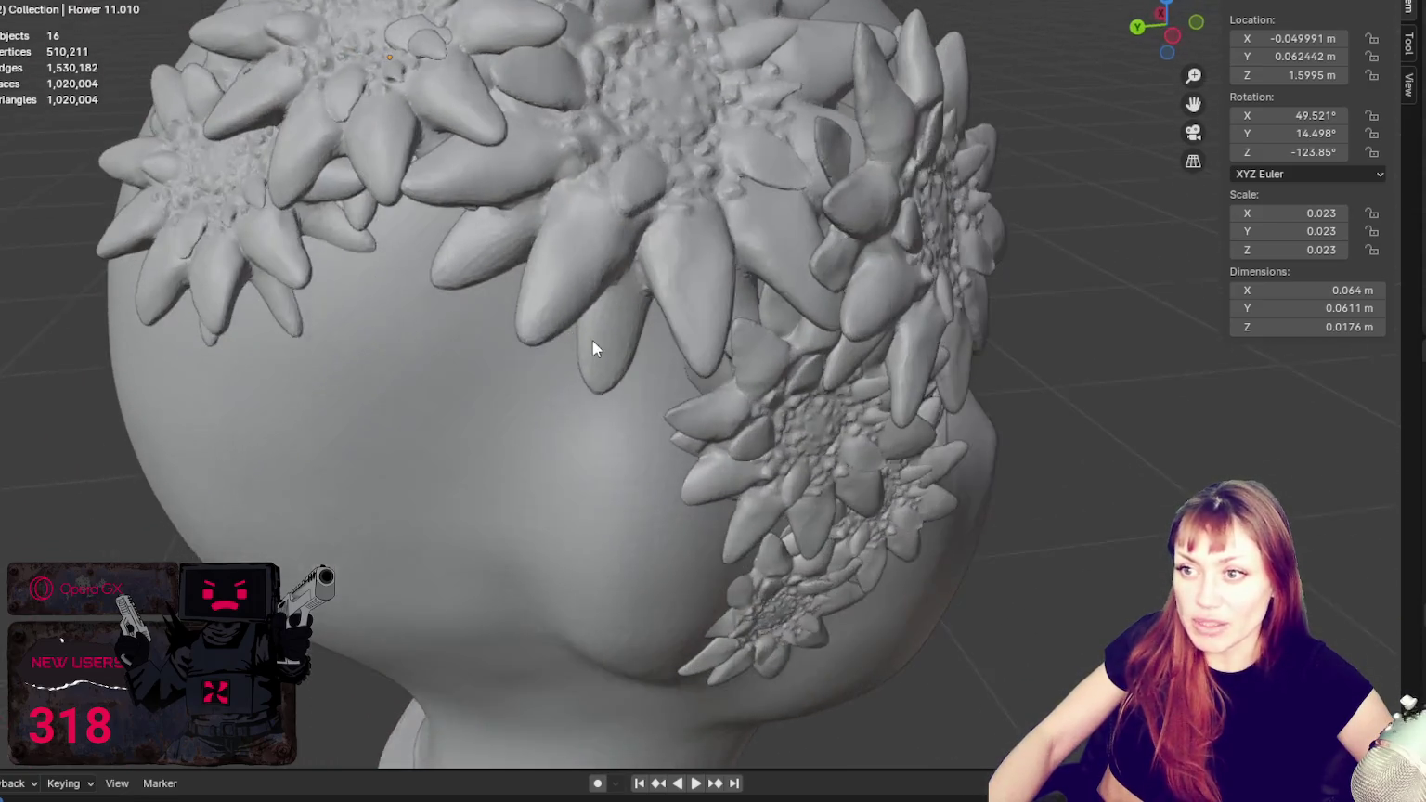
mouse_move(720, 159)
middle_mouse_down()
mouse_move(780, 196)
mouse_move(637, 160)
mouse_move(604, 122)
middle_mouse_up()
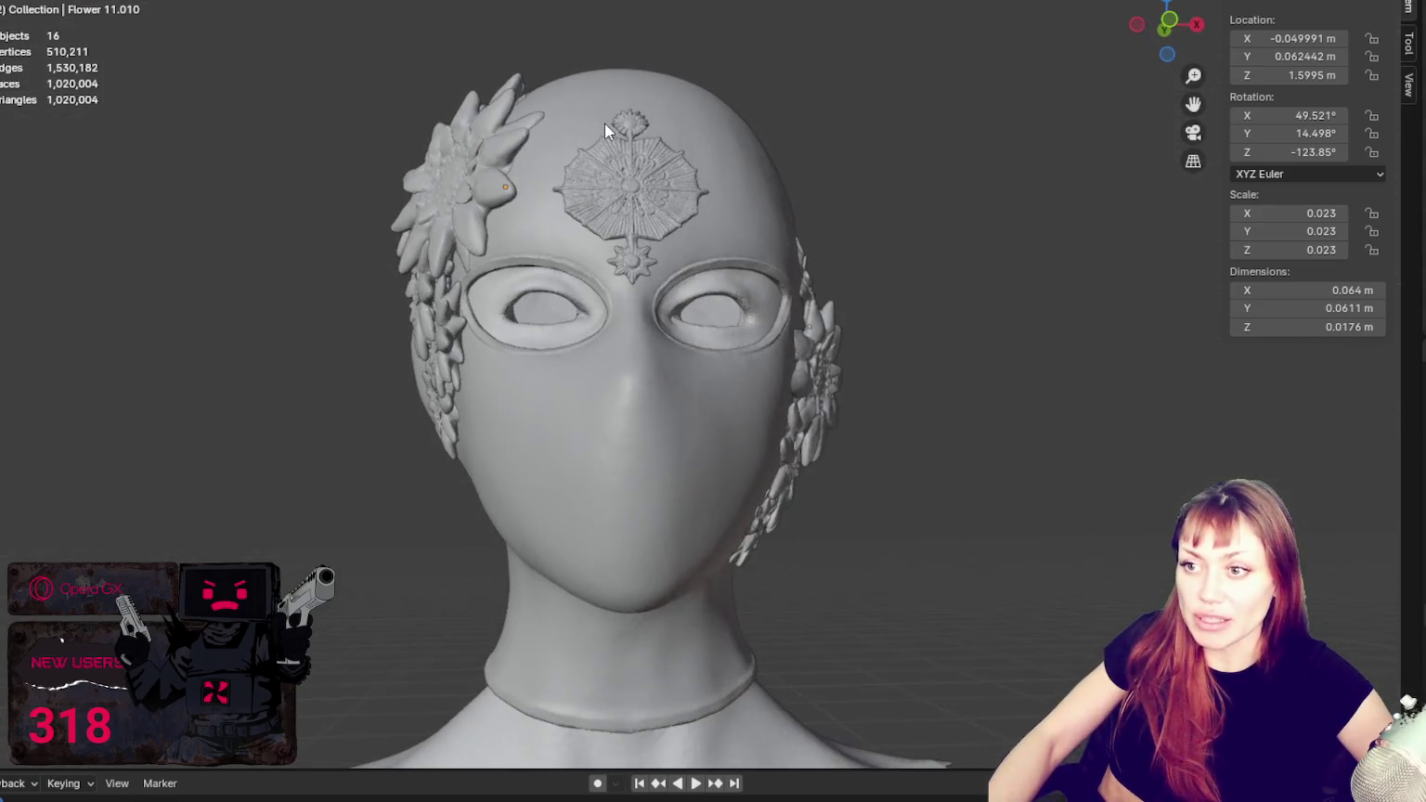
scroll(830, 112, "down", 3)
mouse_move(803, 192)
middle_mouse_down()
mouse_move(809, 210)
mouse_move(961, 292)
mouse_move(755, 286)
mouse_move(896, 285)
middle_mouse_up()
scroll(619, 144, "up", 3)
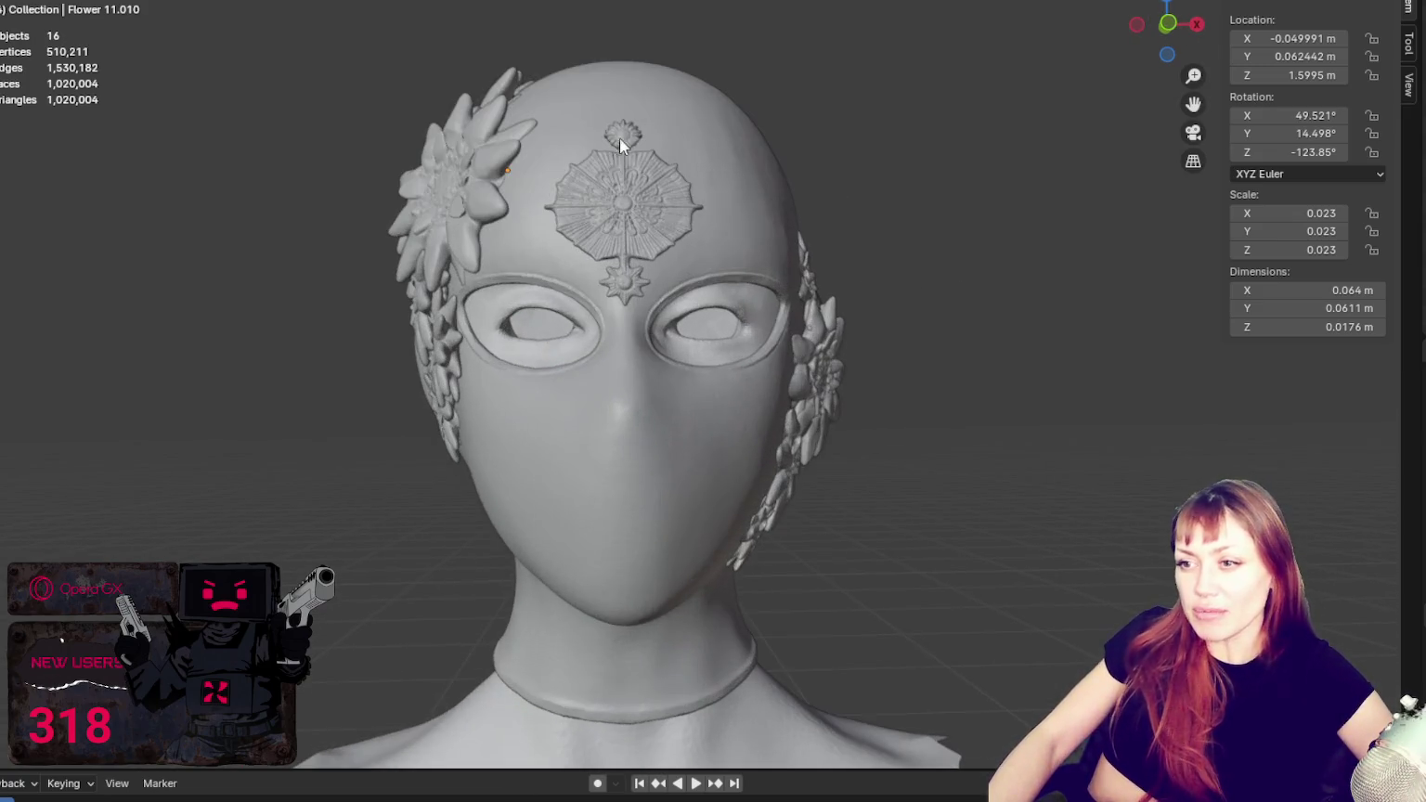
middle_click_drag(689, 241, 684, 344)
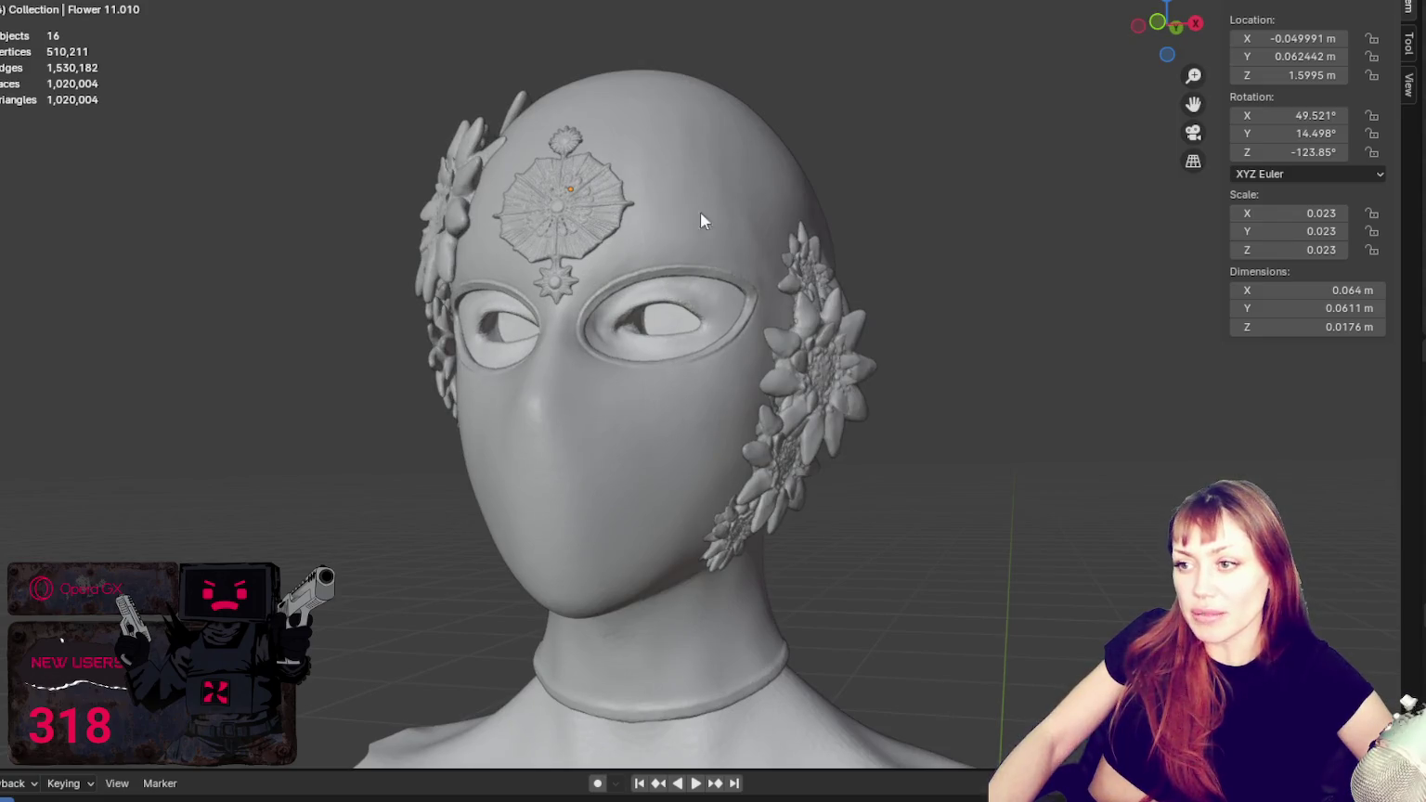
middle_click_drag(684, 250, 644, 188)
mouse_move(714, 275)
middle_mouse_down()
mouse_move(892, 248)
mouse_move(754, 401)
mouse_move(688, 413)
mouse_move(698, 460)
middle_mouse_up()
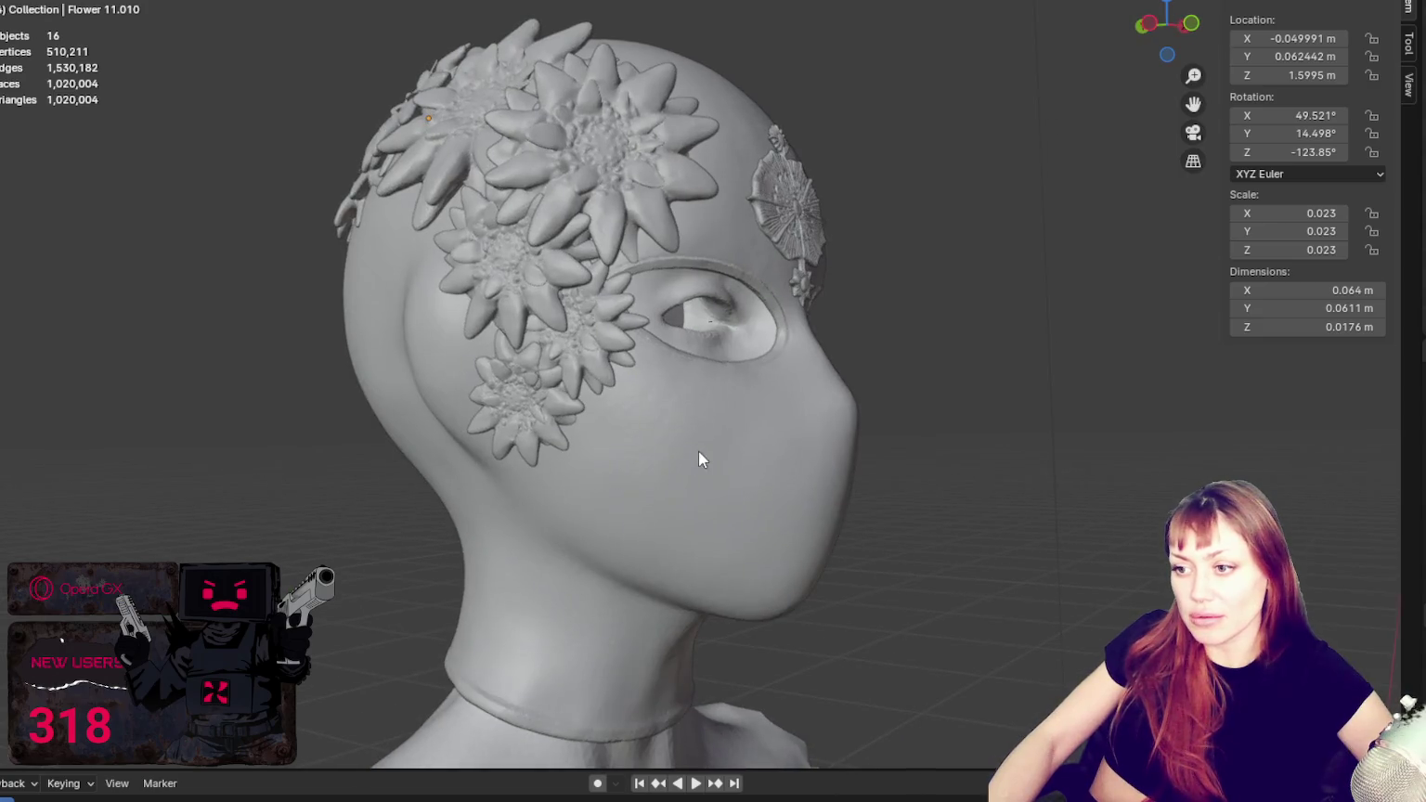
middle_click_drag(729, 395, 560, 414)
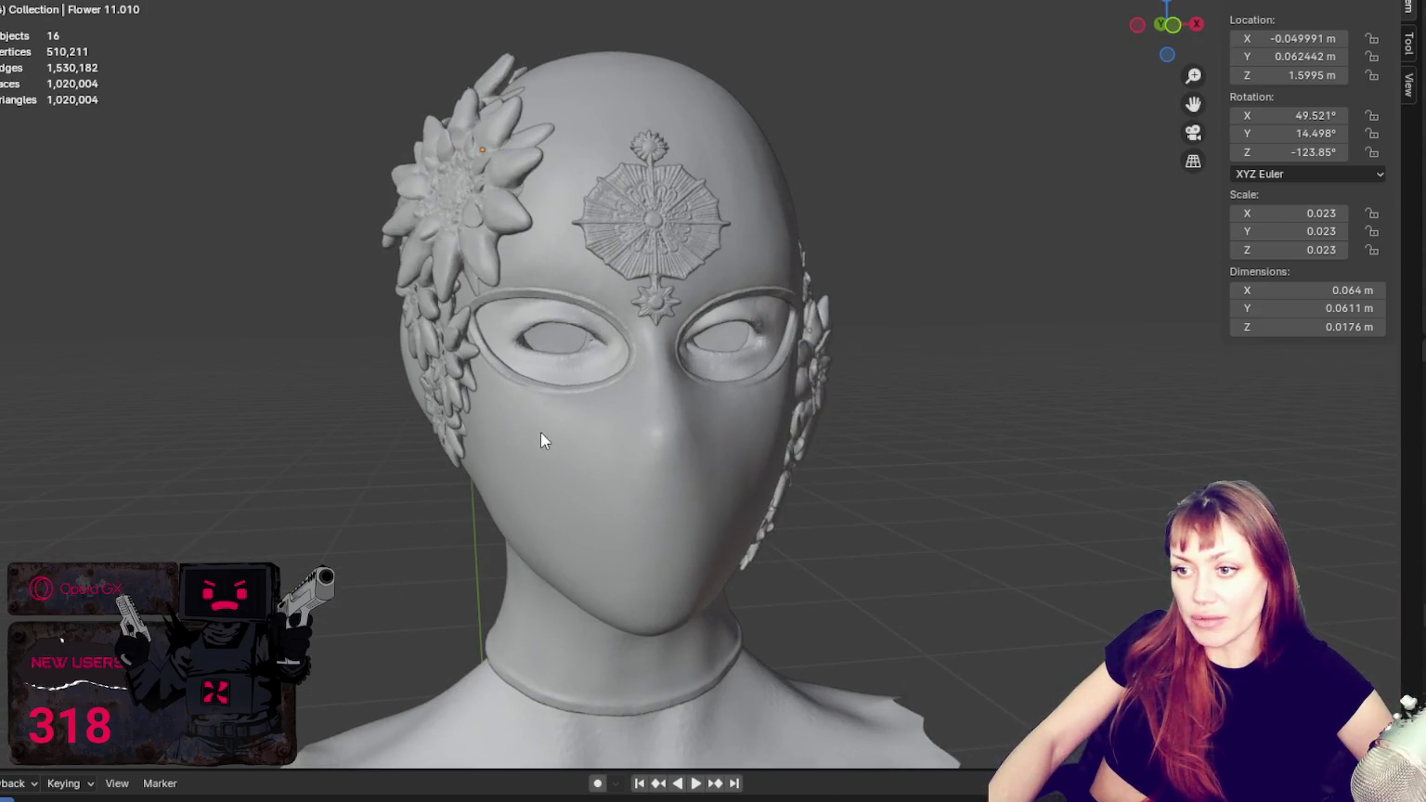
mouse_move(673, 429)
middle_mouse_down()
mouse_move(754, 404)
mouse_move(735, 471)
mouse_move(639, 524)
middle_mouse_up()
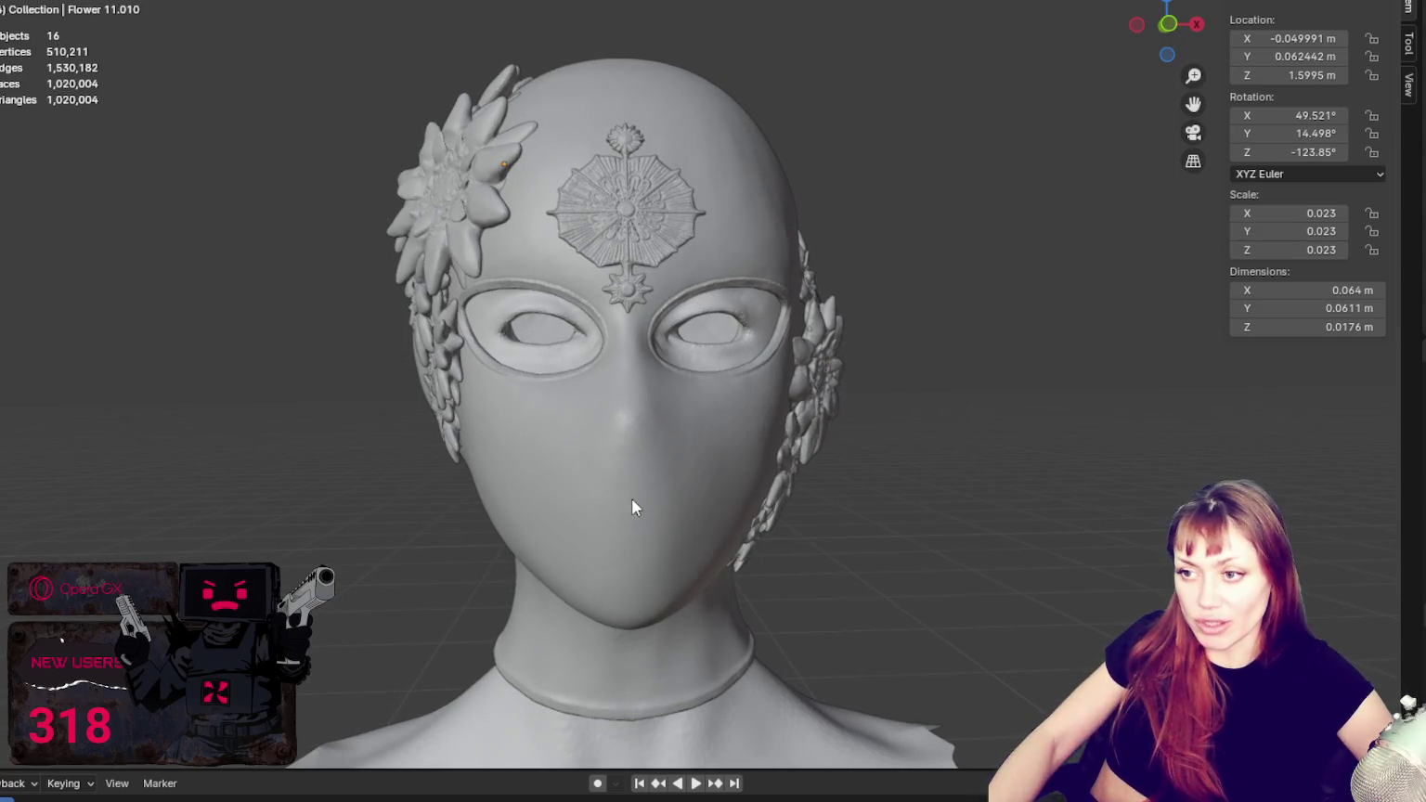
middle_click_drag(615, 641, 584, 551)
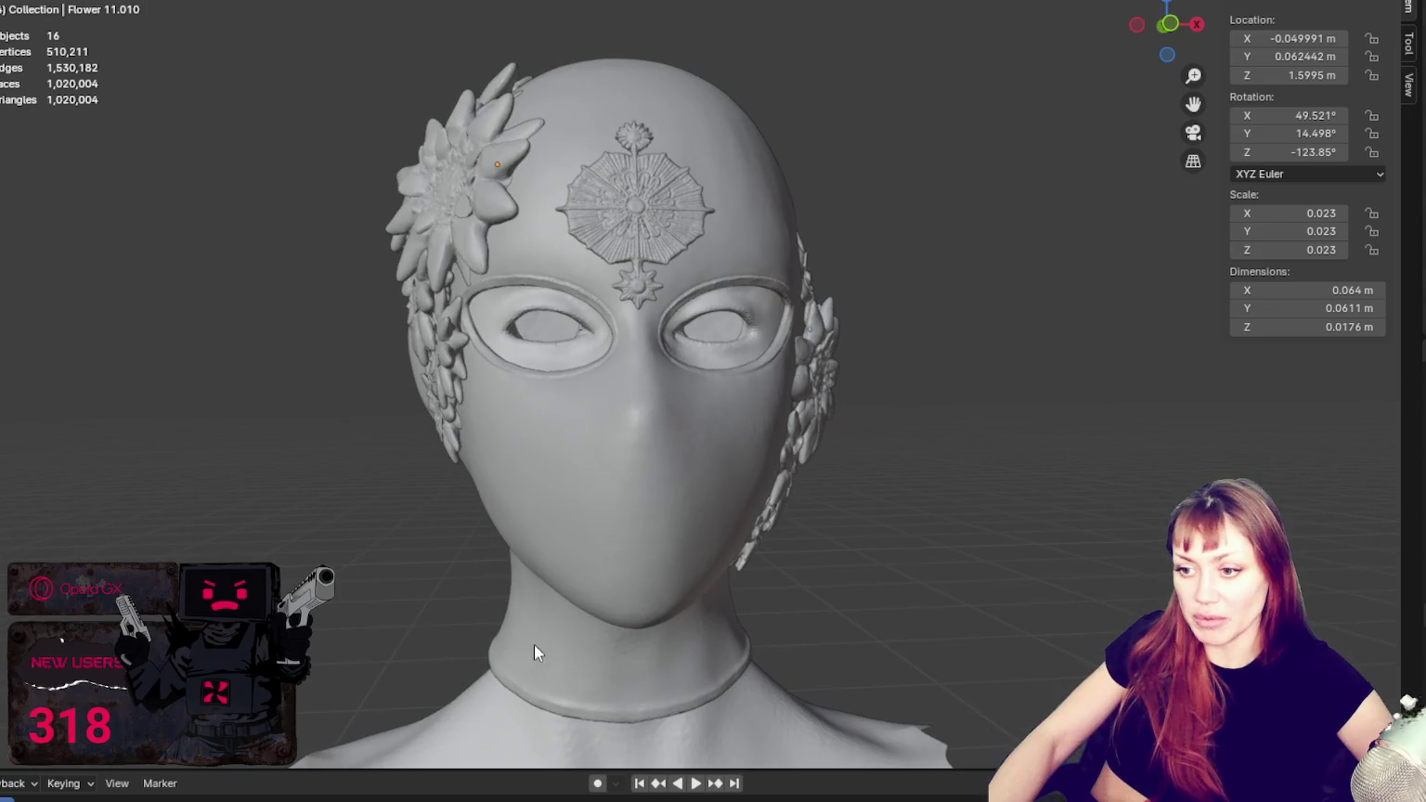
mouse_move(512, 632)
middle_mouse_down()
mouse_move(721, 628)
mouse_move(532, 617)
middle_mouse_up()
scroll(699, 515, "down", 3)
scroll(922, 447, "down", 2)
scroll(923, 456, "up", 3)
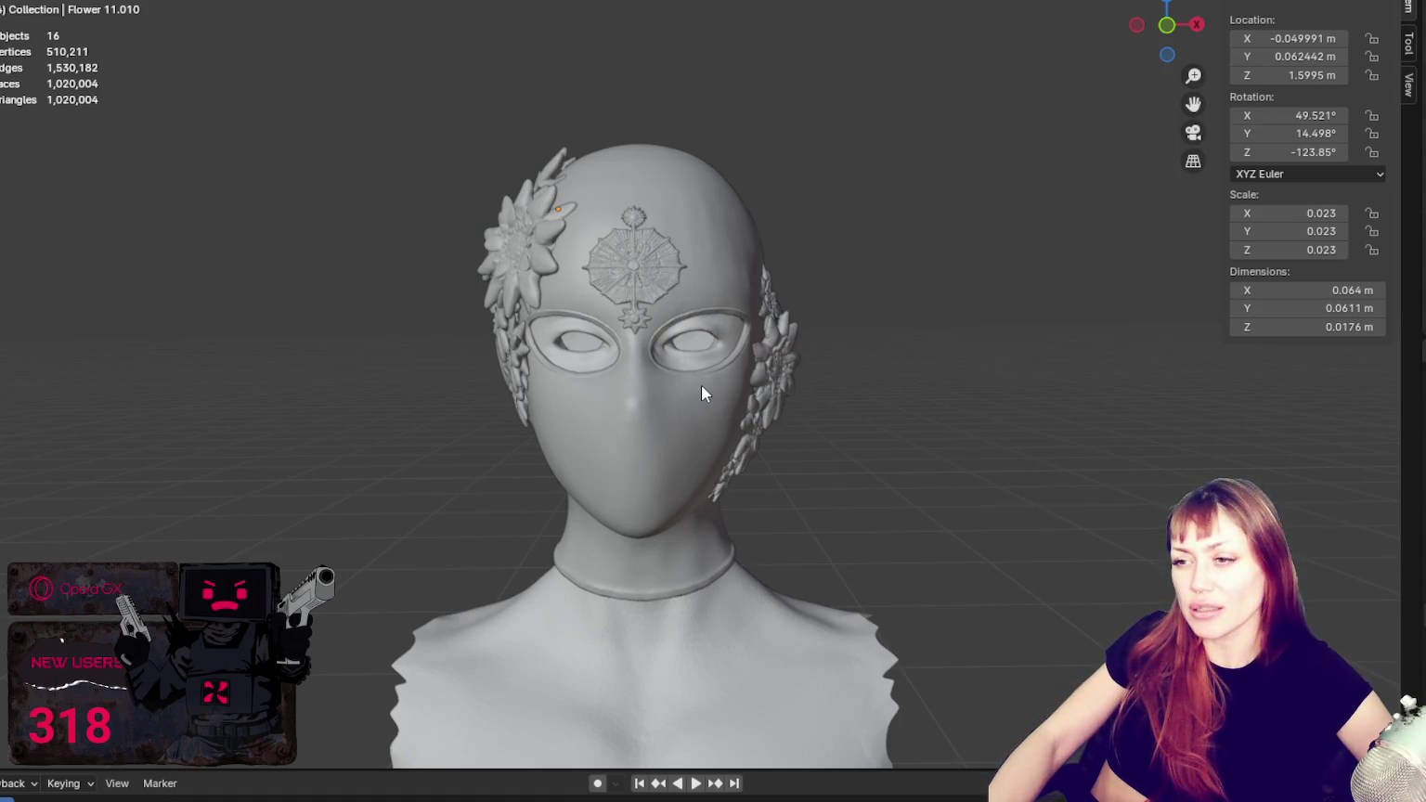
scroll(701, 385, "down", 4)
scroll(700, 384, "up", 5)
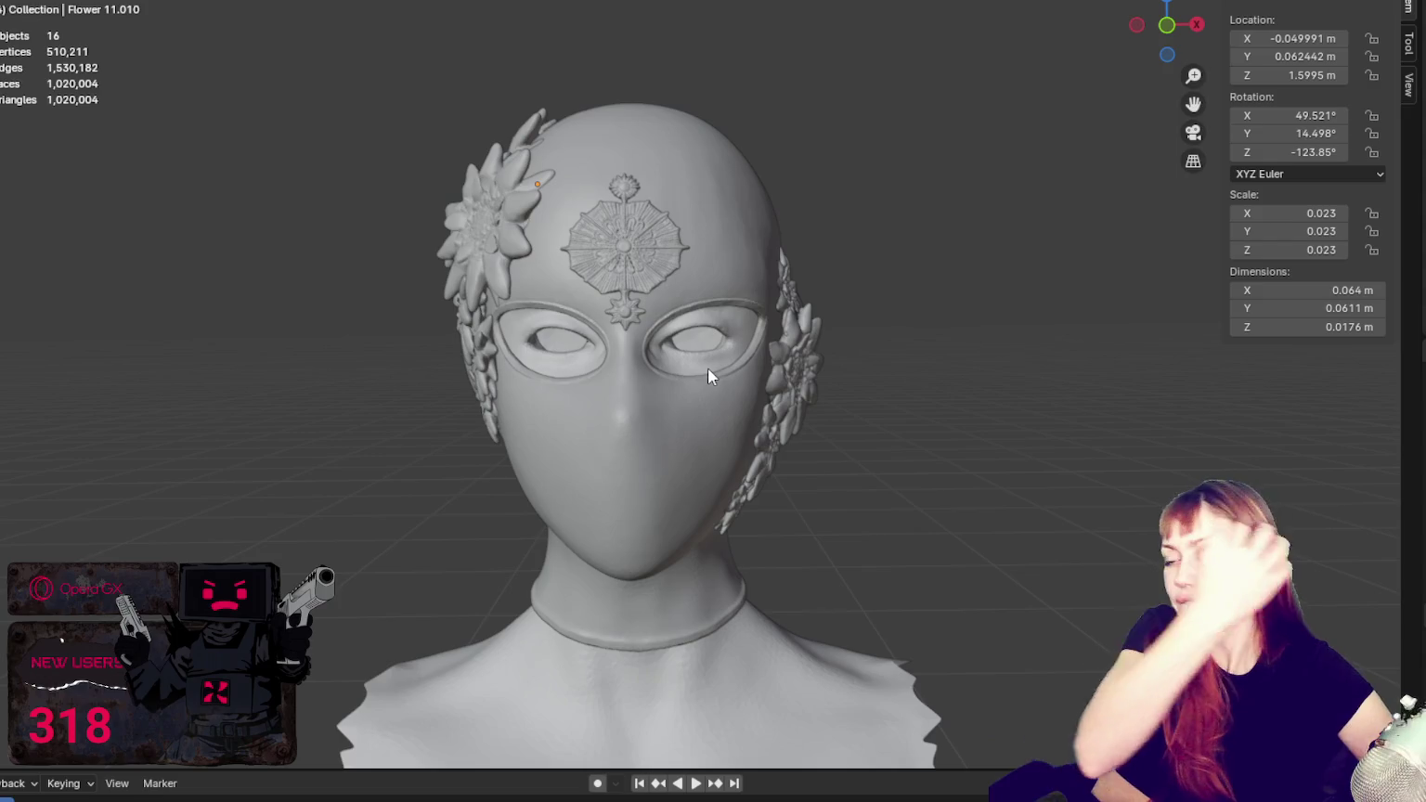
mouse_move(517, 457)
middle_mouse_down()
mouse_move(822, 350)
mouse_move(993, 370)
mouse_move(904, 328)
mouse_move(764, 340)
mouse_move(892, 328)
middle_mouse_up()
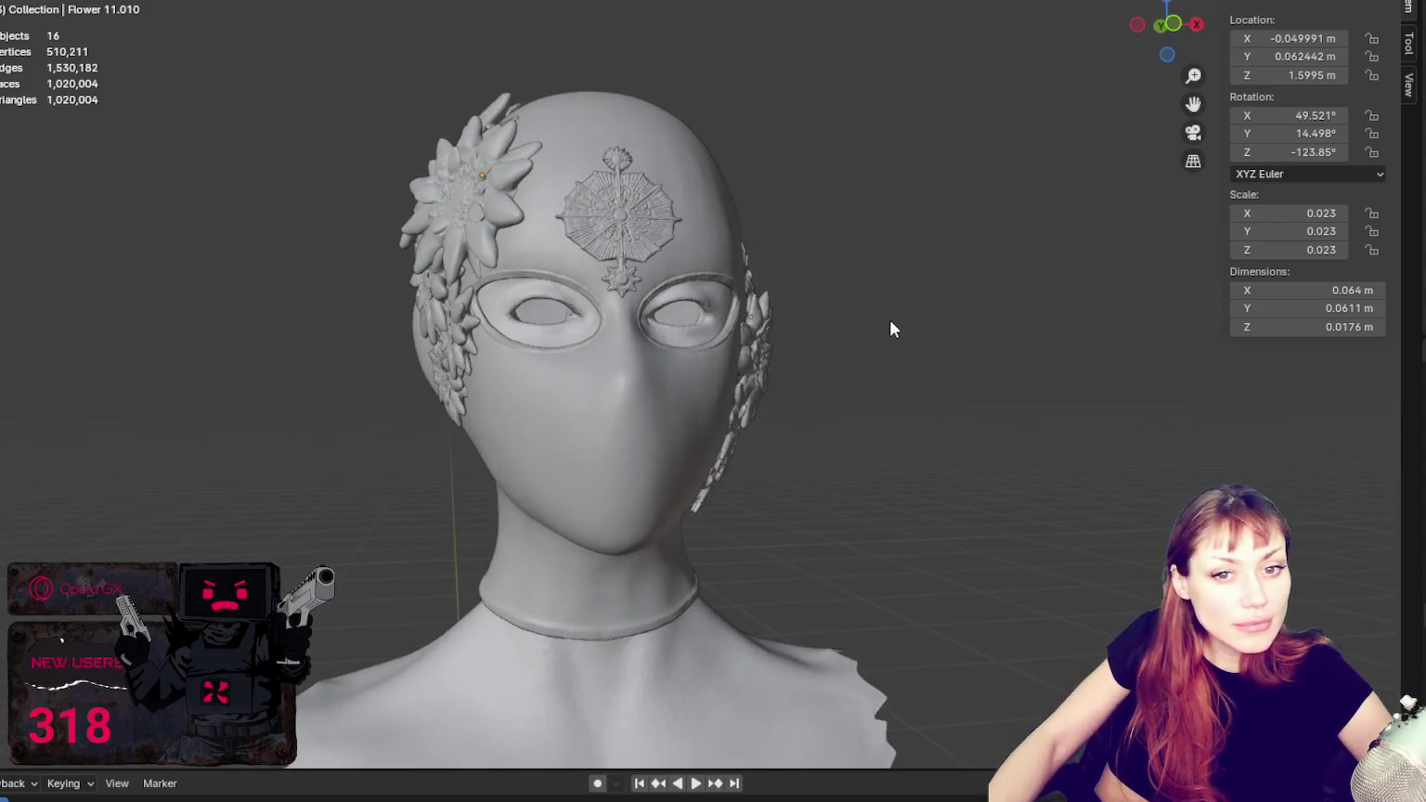